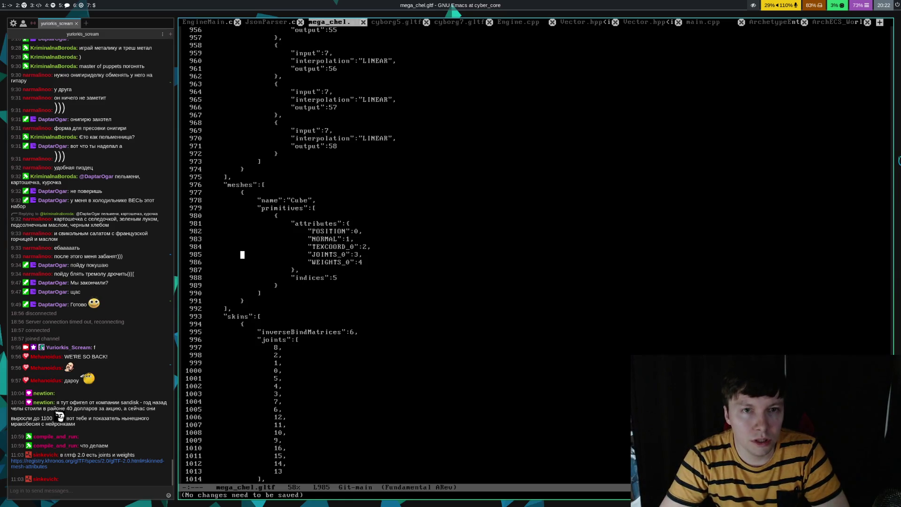
- Switch the buffer from mega_chel.gltf to JsonParser.cpp
key(ctrl+x)
key(Left)
key(ctrl+x)
key(Left)
key(ctrl+x)
key(Right)
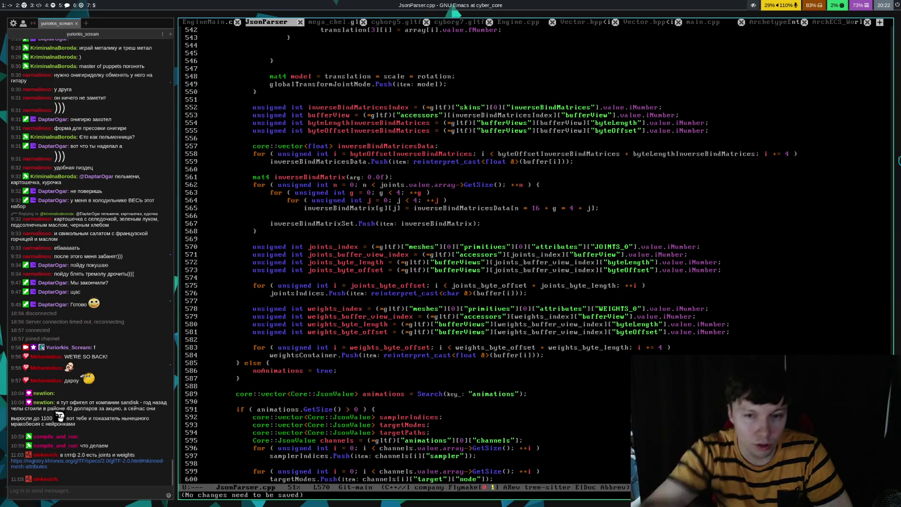
- Review the joints byte-length and JOINTS_0 loading code around lines 524–589
click(598, 115)
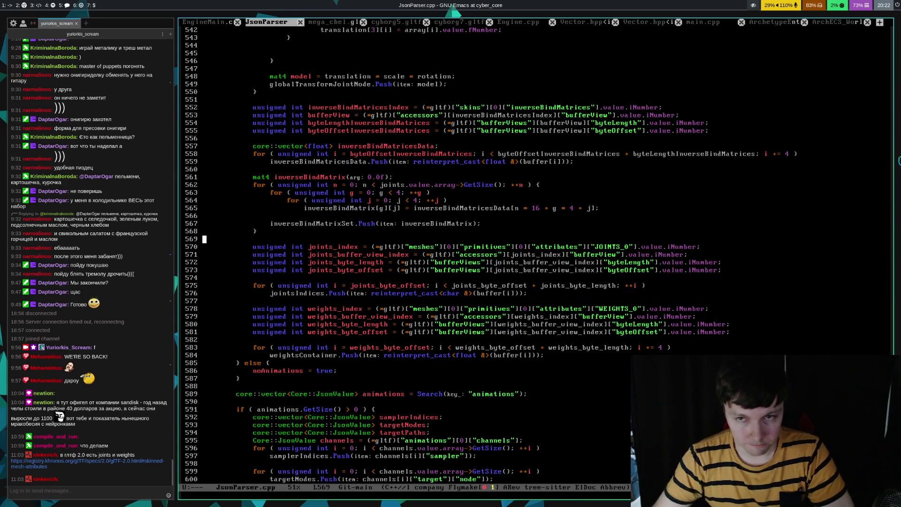
click(597, 262)
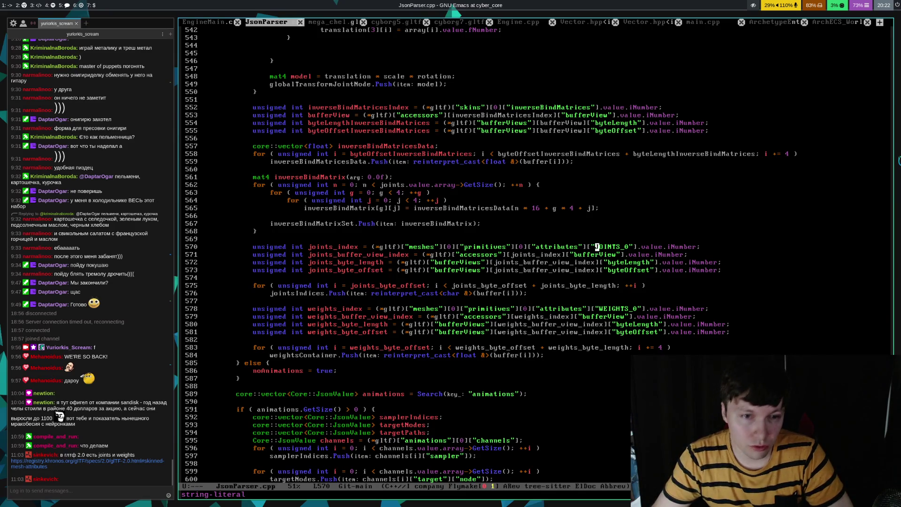
click(205, 239)
scroll(276, 84, up, 5)
click(276, 84)
key(Down)
key(Down)
key(Down)
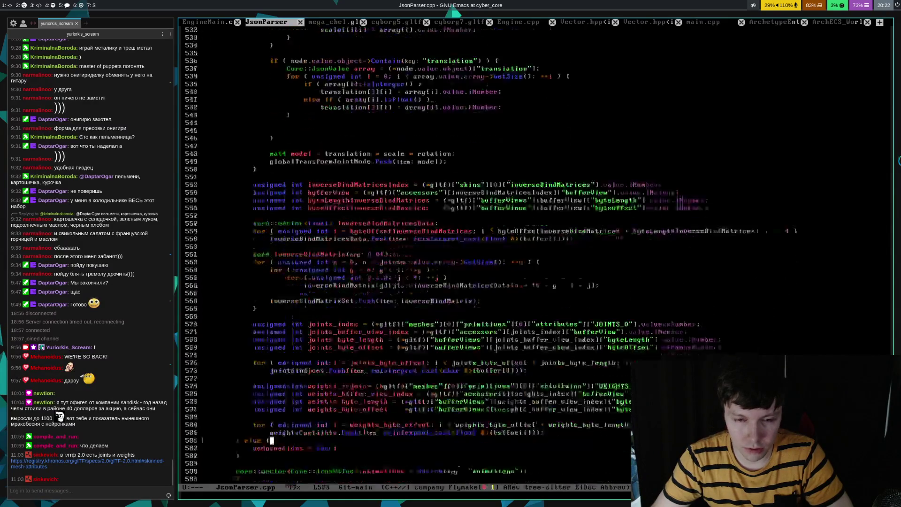
key(End)
click(597, 286)
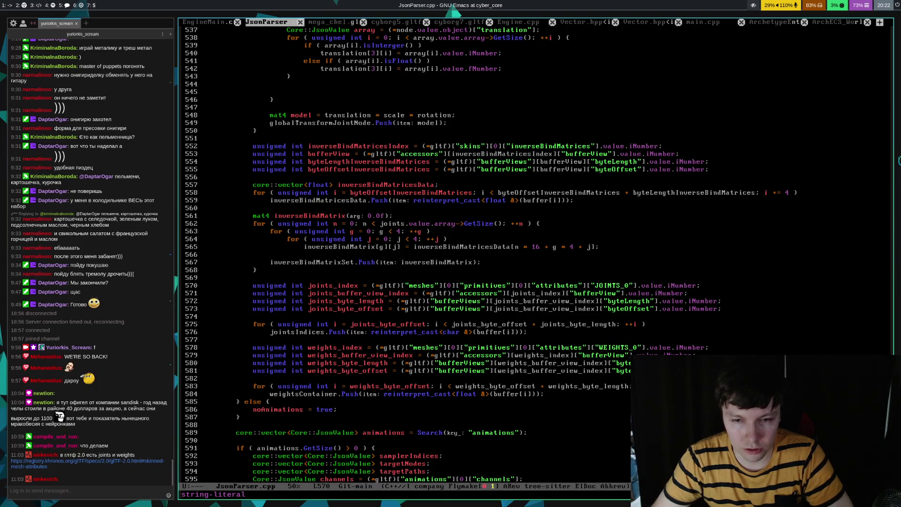
- Move up to LoadGLTF's pathsGLTF_ parameter and where it is read on line 411
key(Up)
key(Up)
key(Up)
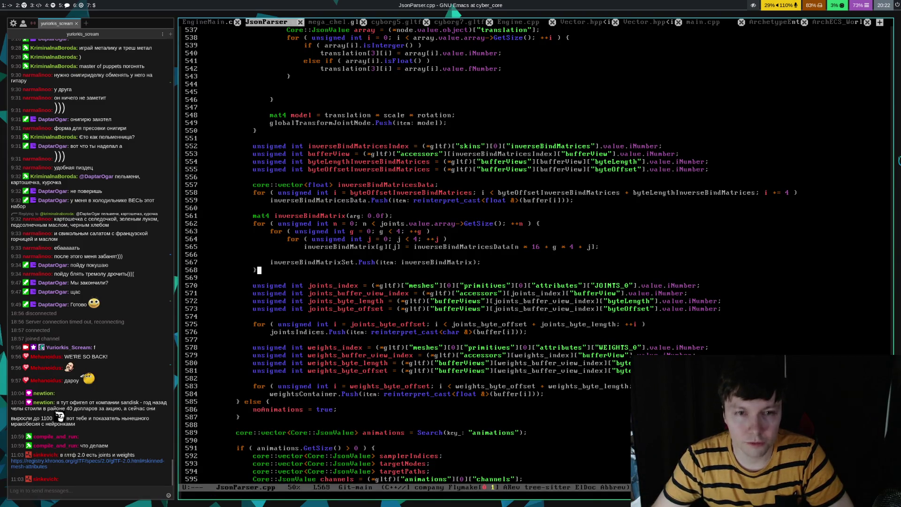
key(Up)
key(Up)
key(Up)
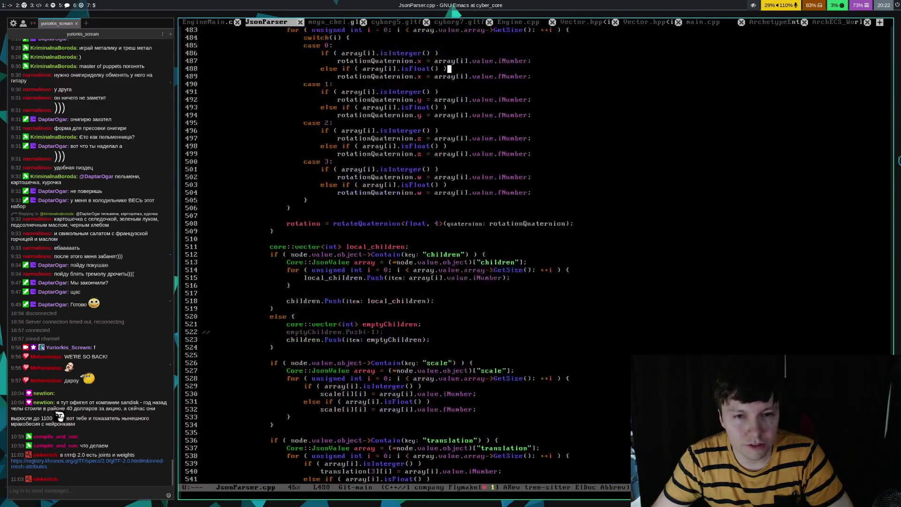
key(Up)
key(Up)
key(Up)
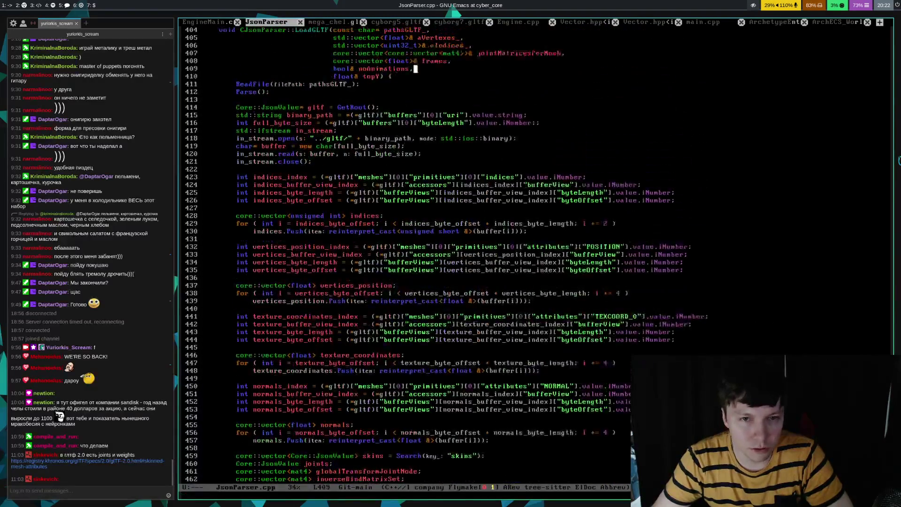
key(Up)
key(Down)
key(Down)
key(Down)
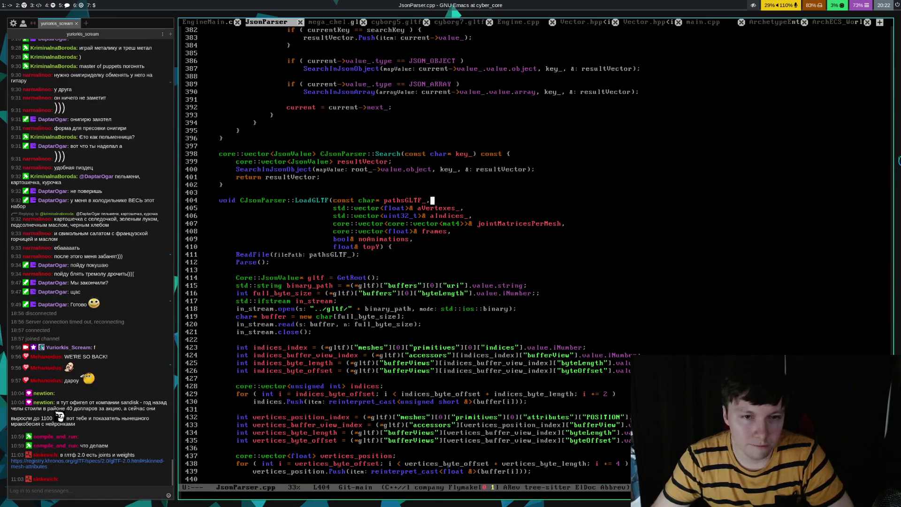
key(alt+b)
key(alt+b)
key(alt+b)
key(Down)
key(Down)
key(Down)
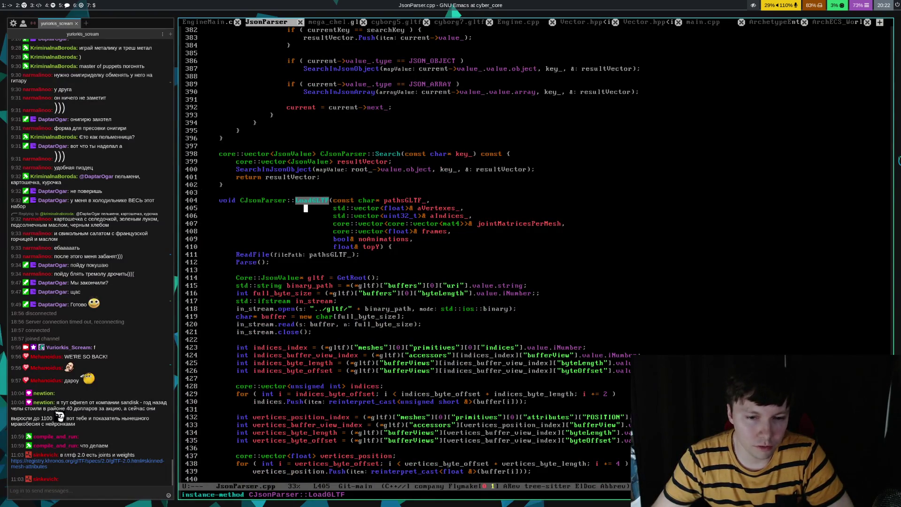
- Step through the buffer setup and vertex position code down to line 487
key(Up)
key(Up)
key(Up)
key(Down)
key(Down)
key(Down)
key(Down)
key(Down)
key(Down)
key(Up)
key(Up)
key(Up)
key(Up)
key(Up)
key(Up)
key(Right)
key(Right)
key(Right)
key(Right)
key(Right)
key(Right)
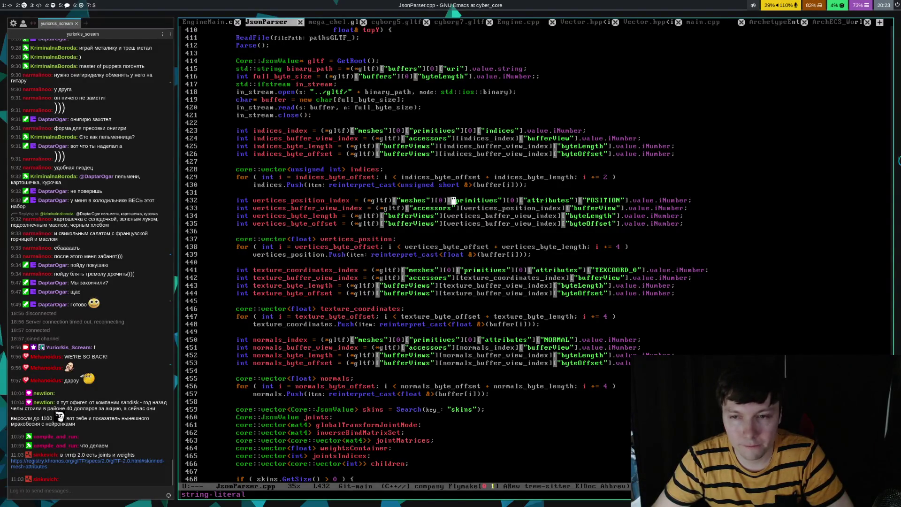
key(Right)
key(Right)
key(Right)
key(Down)
key(Down)
key(Down)
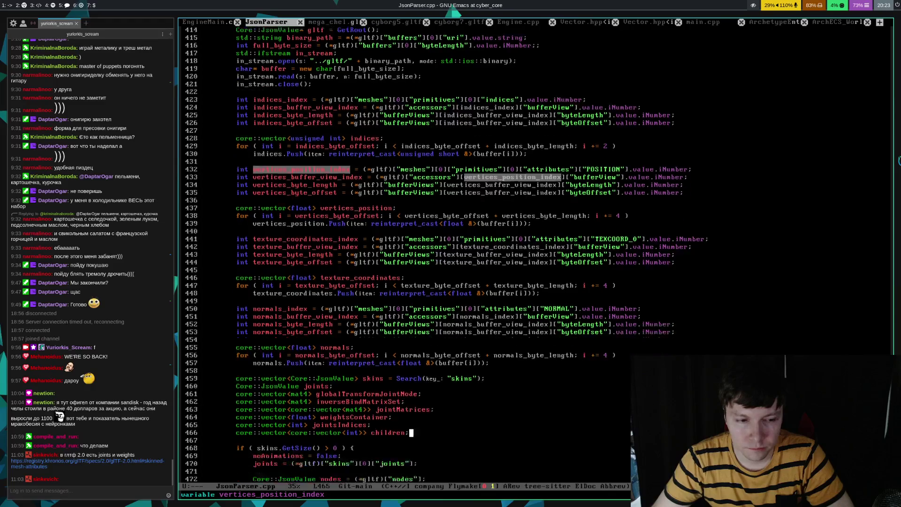
key(Down)
key(Down)
key(Down)
- Move to the Telegram workspace and open the second conversation in the chat list
key(super+5)
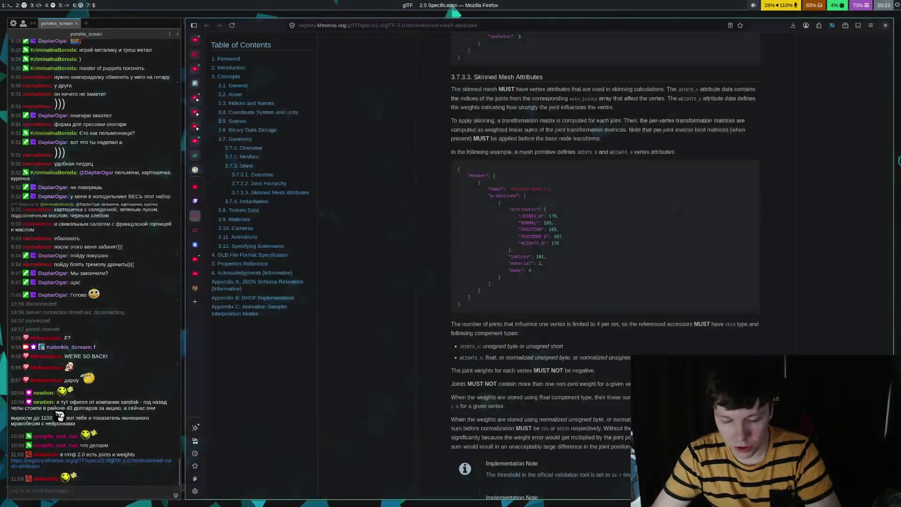
key(super+6)
key(super+7)
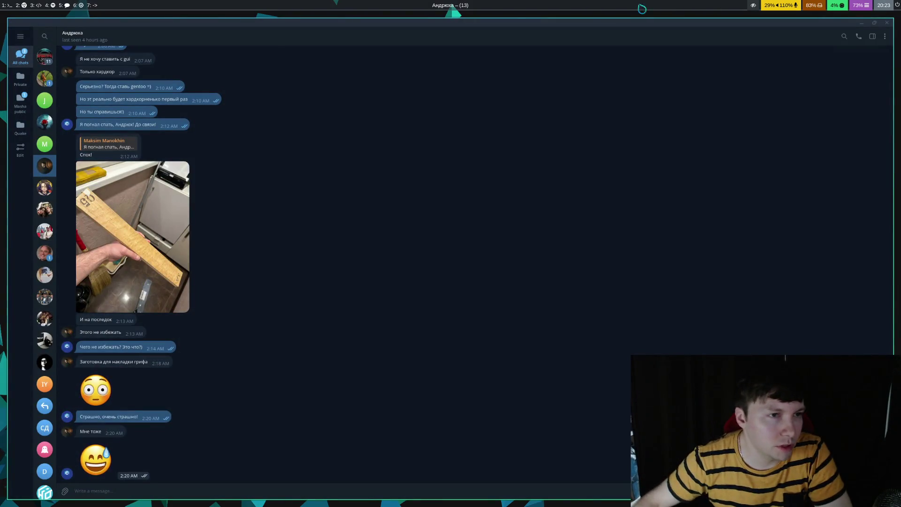
click(47, 79)
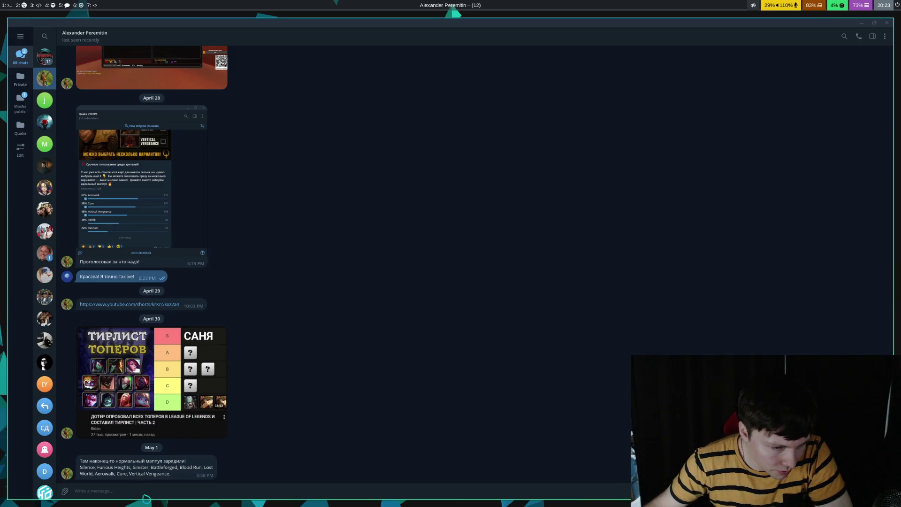
- Heart-react to the last message and send the reply 'Вааа! Это че на лигу??'
double_click(168, 475)
click(190, 491)
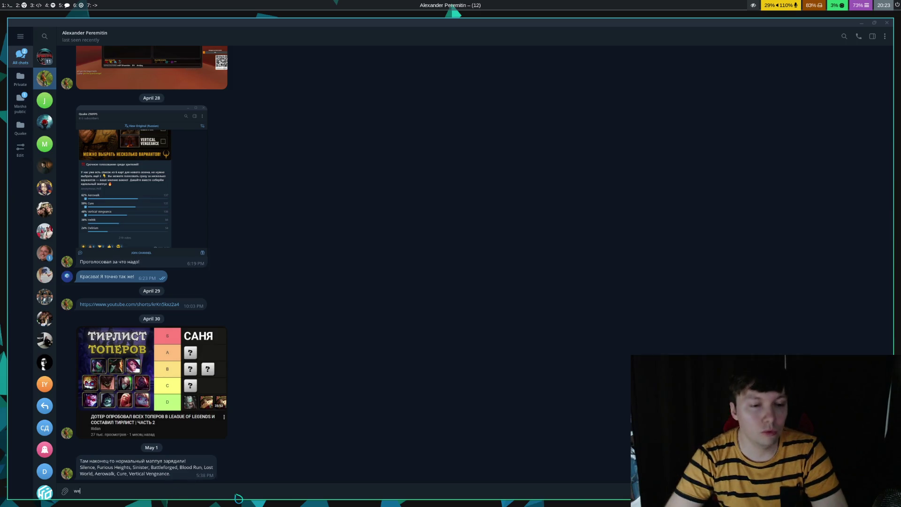
text(Baaa)
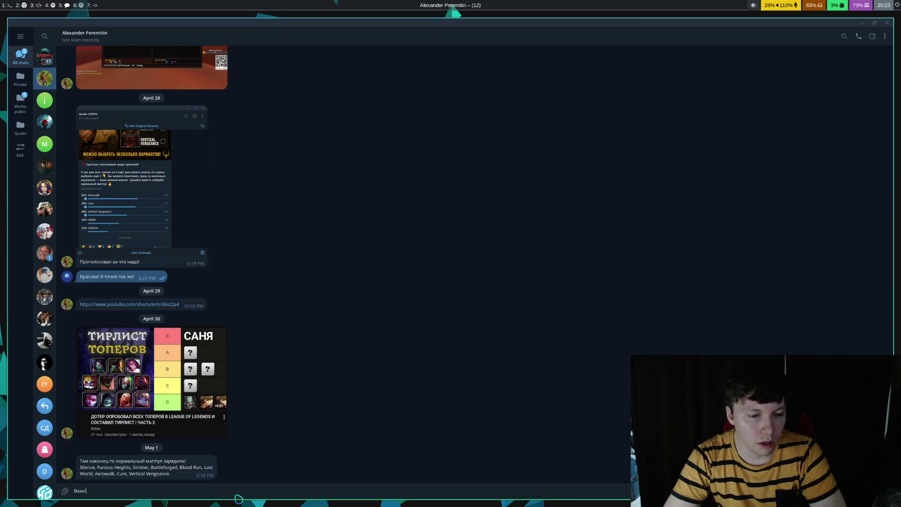
text(то че на)
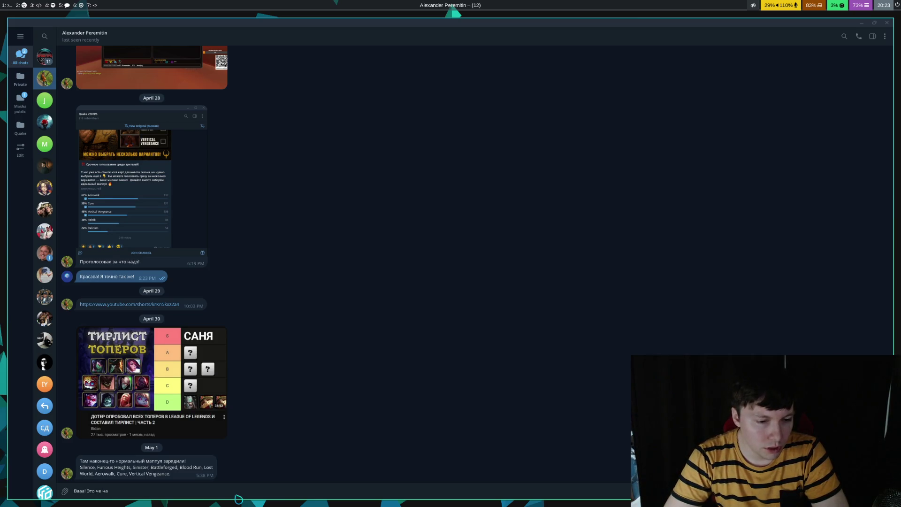
text( лигу??)
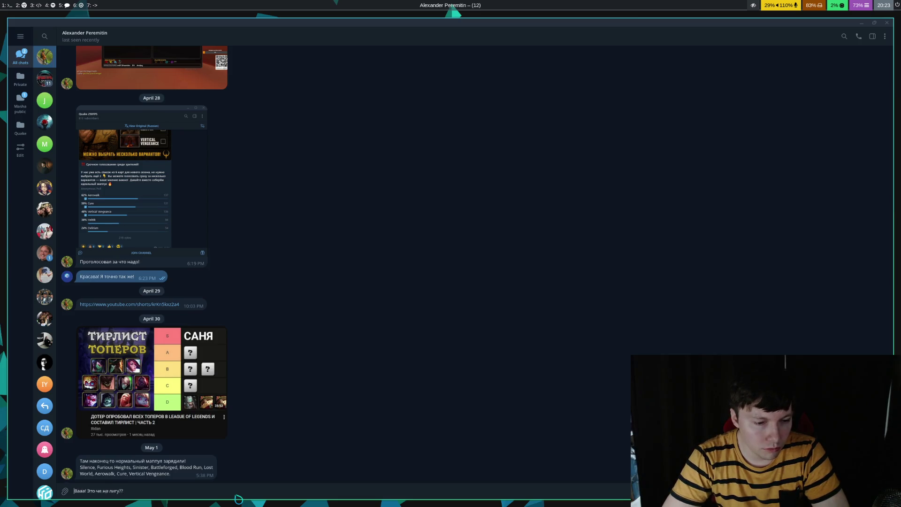
key(Return)
key(super+7)
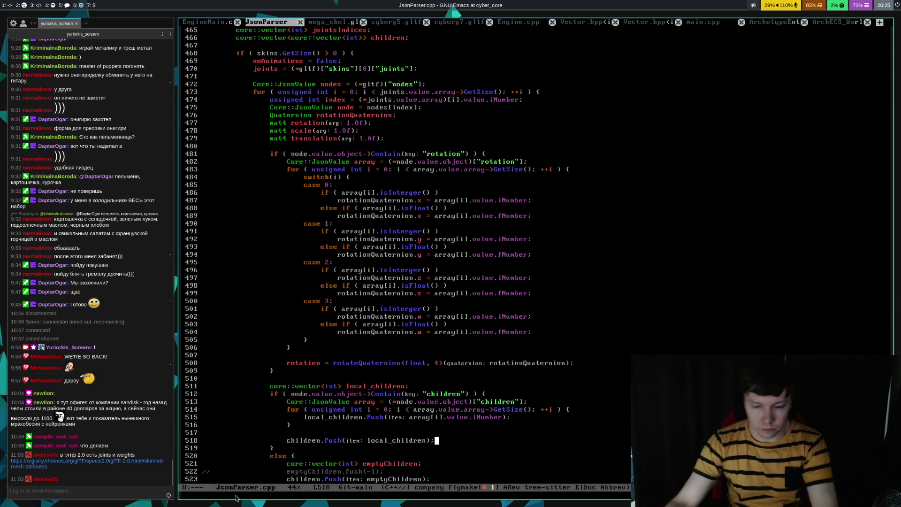
- Switch workspaces back to the Telegram conversation
key(super+6)
key(super+5)
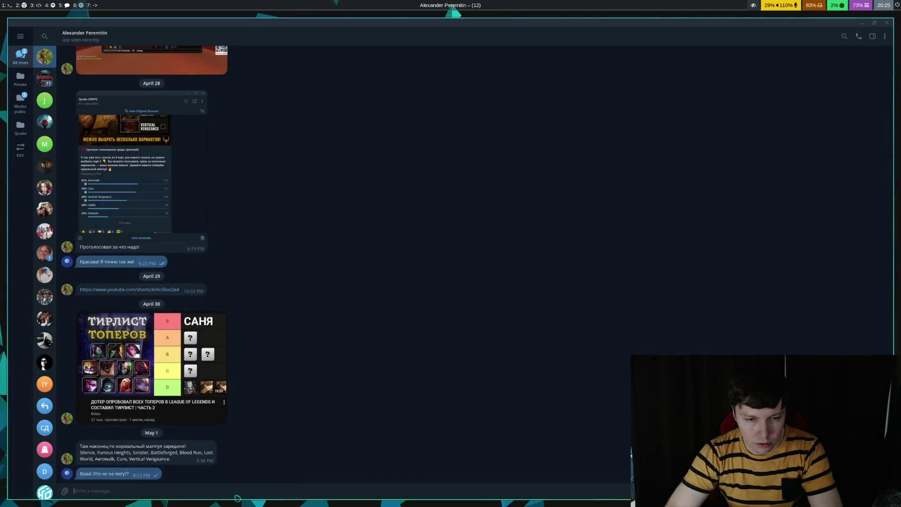
- Open a terminal on an empty workspace and jump to blender/blender-5.1.1-linux-x64
key(super+8)
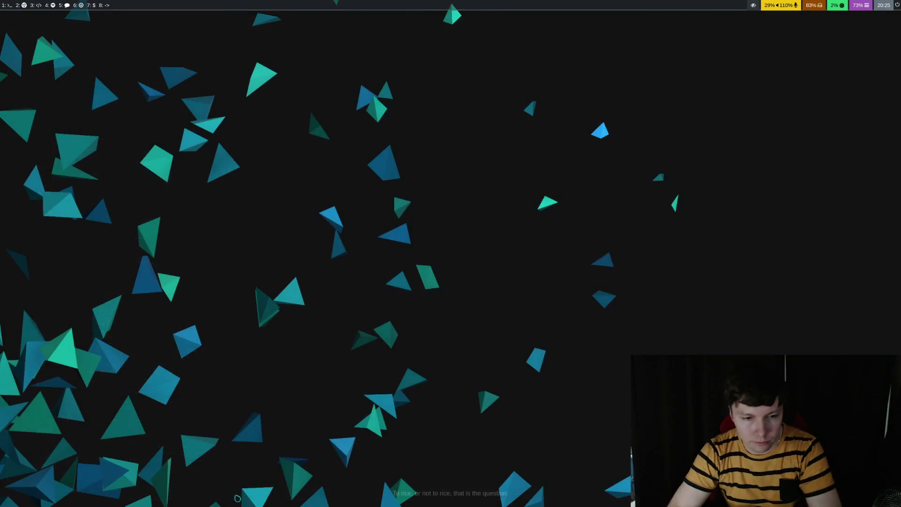
key(super+Return)
text(z bl)
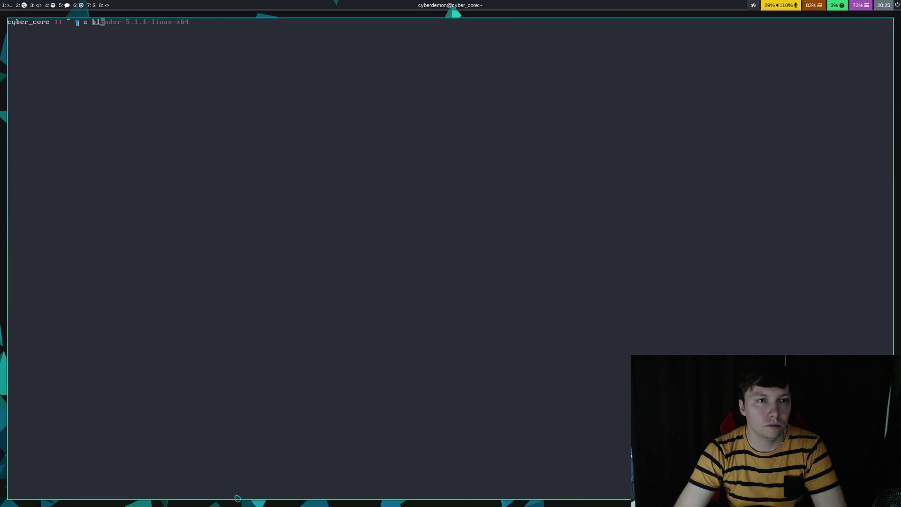
text(ender/)
key(Tab)
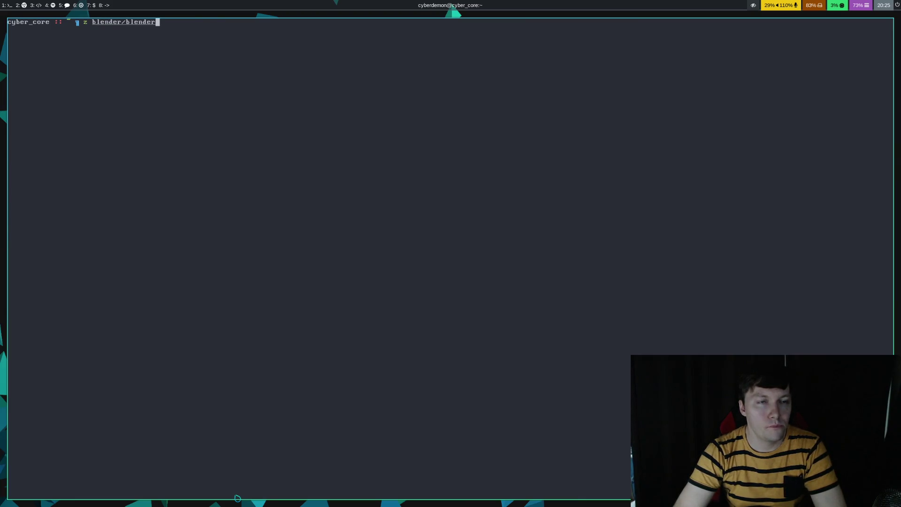
key(Tab)
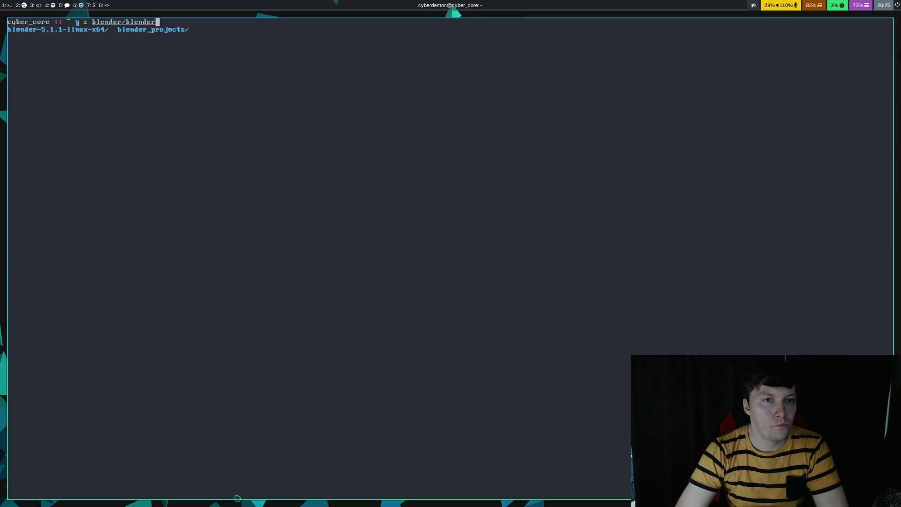
key(Tab)
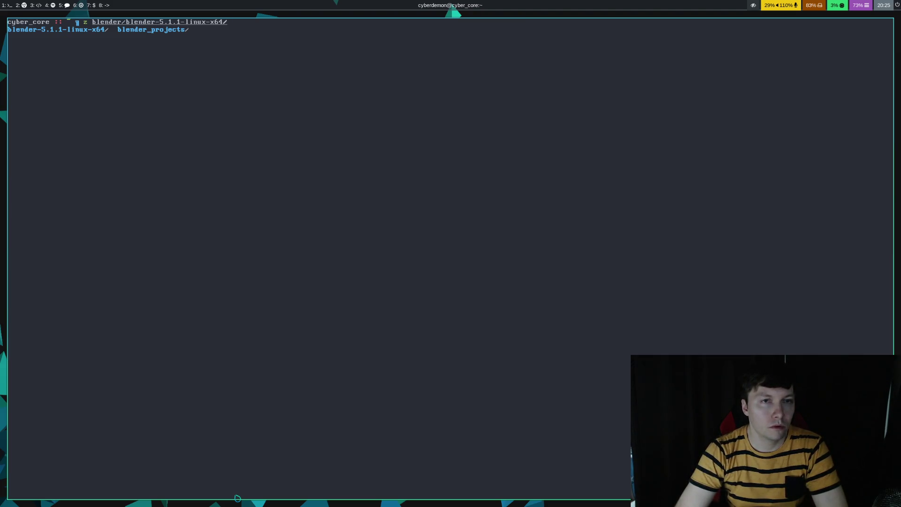
key(Return)
- List the folder's contents and start Blender with ./blender
text(ls)
key(Return)
text(./blender)
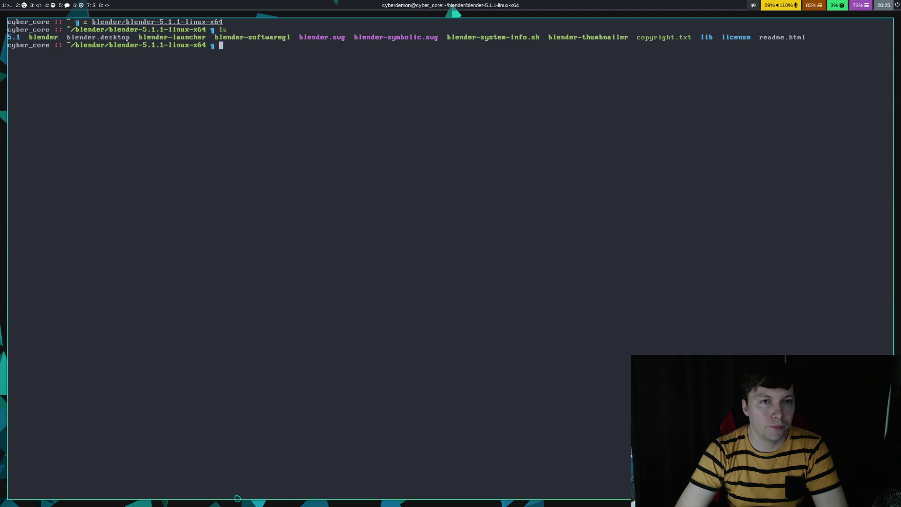
key(Return)
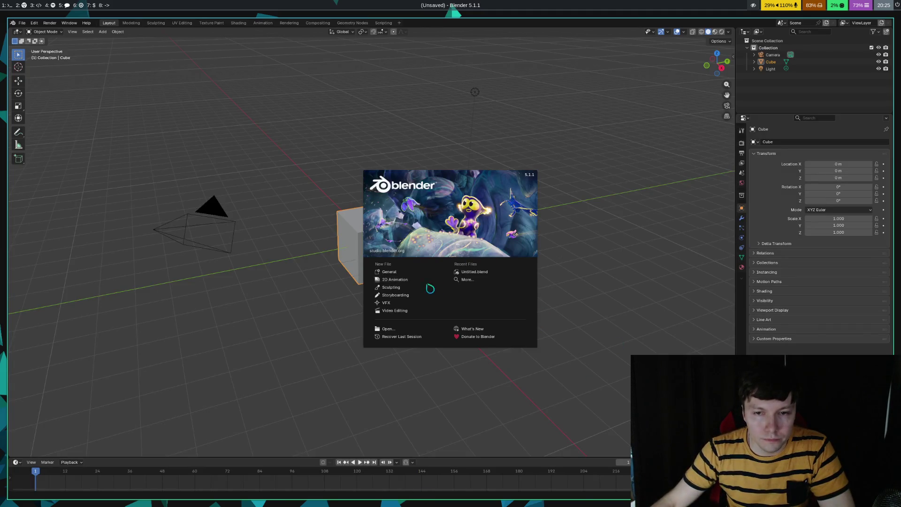
- Start a General scene and delete its light and camera
click(389, 273)
mouse_move(473, 82)
mouse_down()
mouse_move(563, 141)
mouse_move(572, 157)
mouse_up()
key(x)
click(567, 154)
drag(153, 155, 268, 286)
key(x)
click(256, 281)
- Apply Shade Auto Smooth to the cube and inspect its auto smooth settings
mouse_move(483, 247)
middle_down()
mouse_move(477, 241)
mouse_move(484, 247)
middle_up()
right_click(483, 247)
click(476, 238)
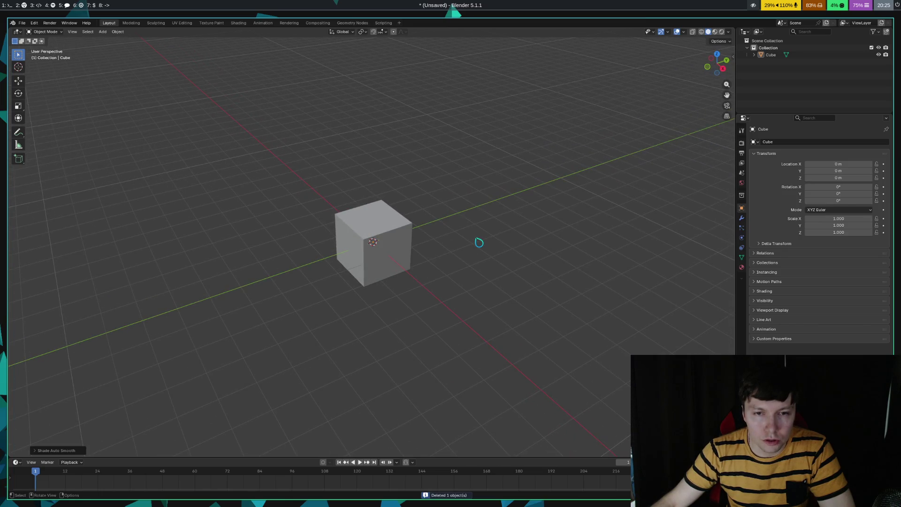
right_click(450, 198)
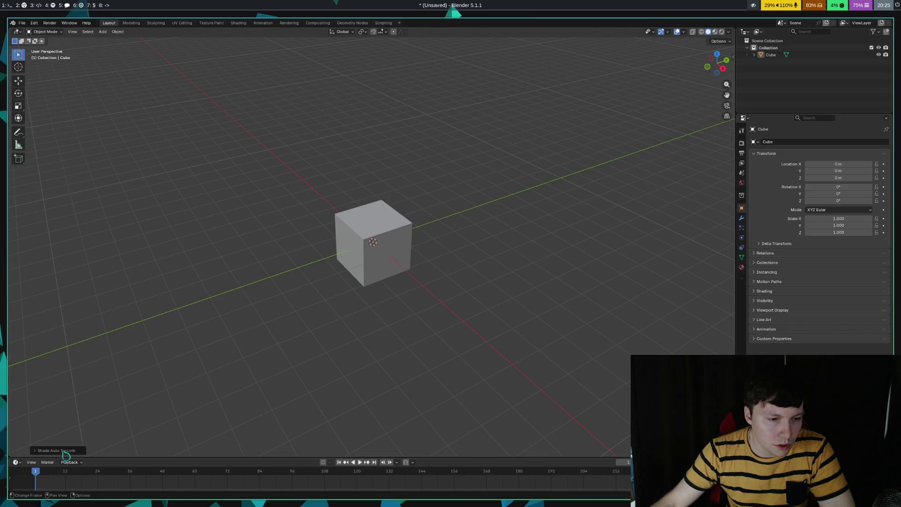
click(69, 451)
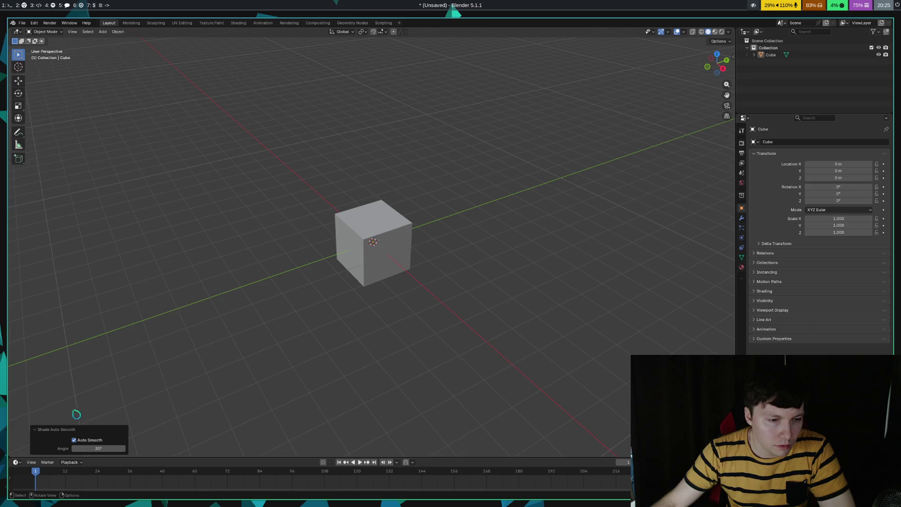
click(54, 432)
right_click(473, 223)
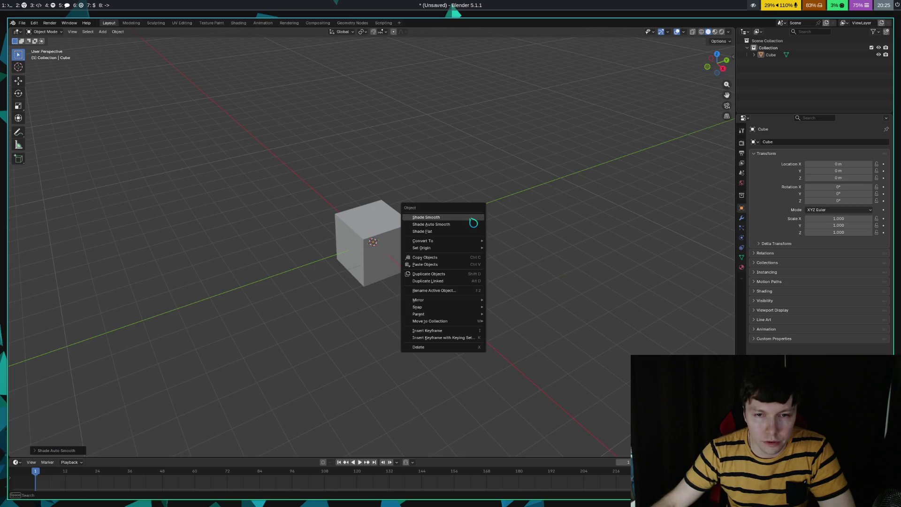
click(444, 224)
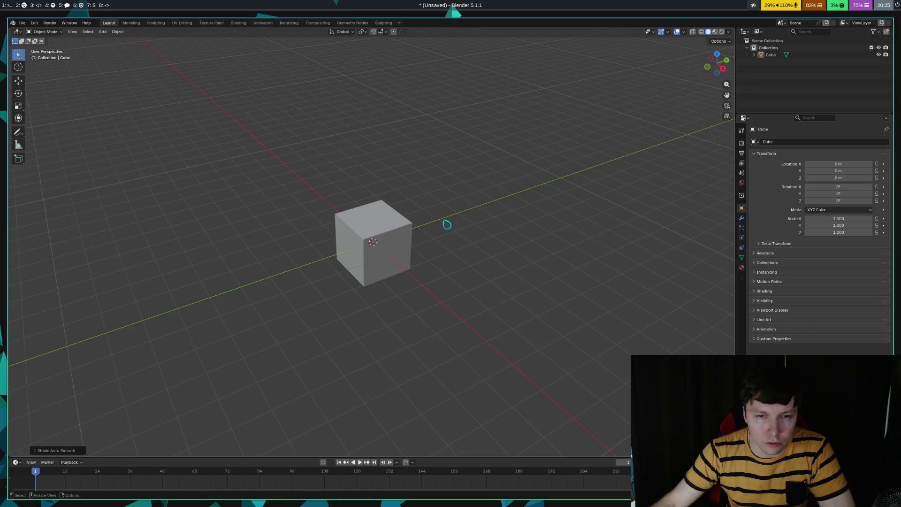
click(61, 450)
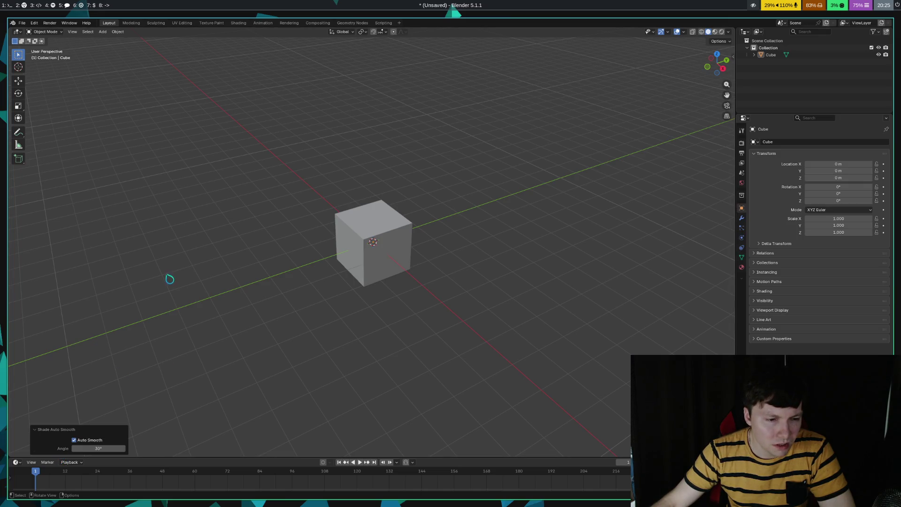
- Quit Blender via File > Quit, choosing Don't Save
click(21, 23)
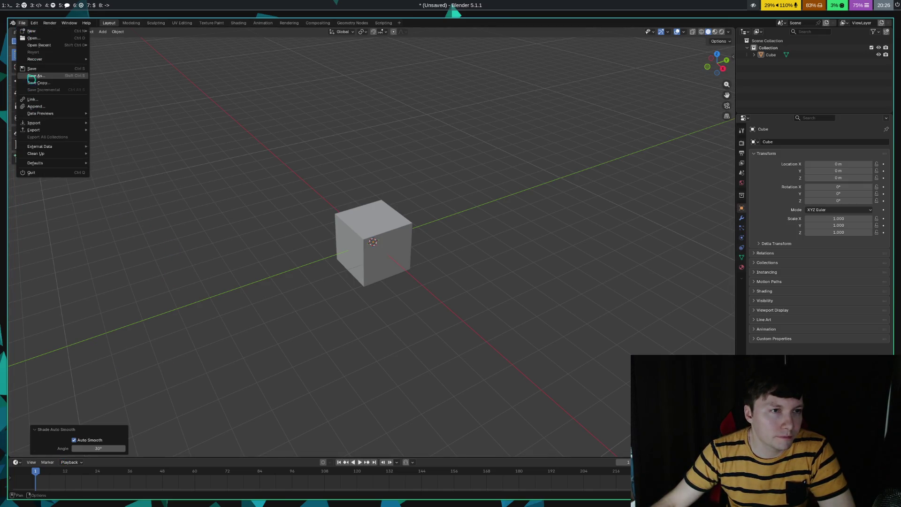
click(49, 173)
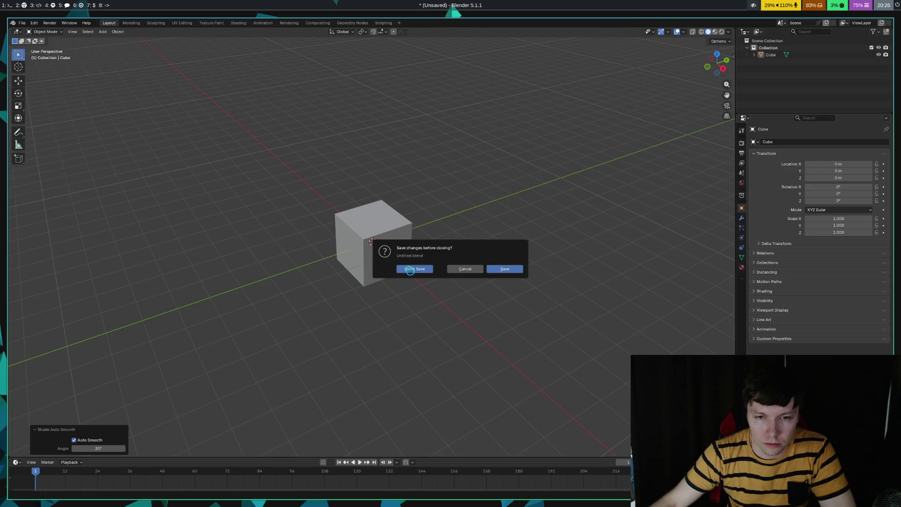
click(409, 269)
key(super+Return)
- Relaunch Blender from the terminal in the blender folder with ./blender
text(z )
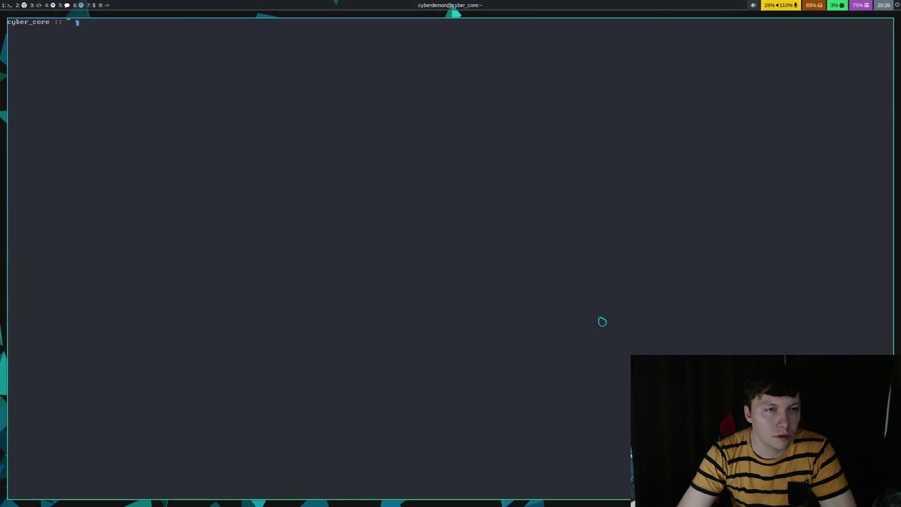
text(b)
key(Right)
key(Return)
text(./)
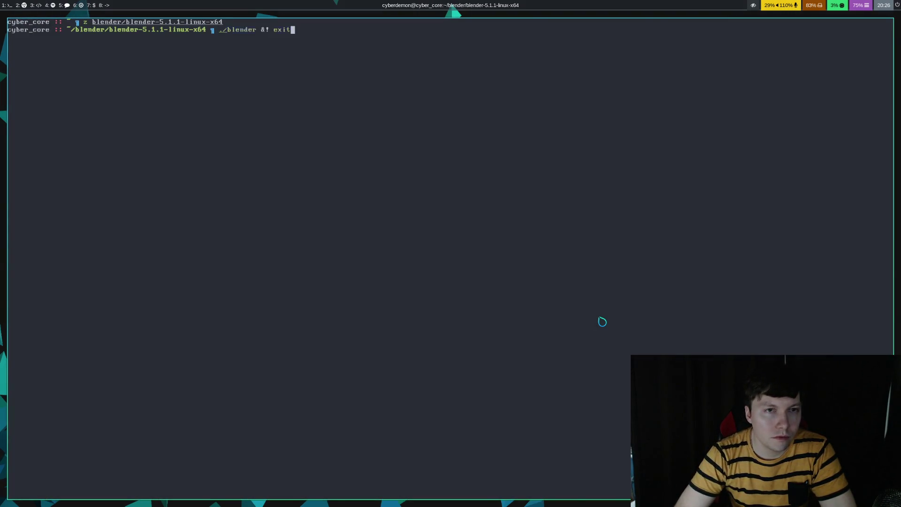
key(Right)
key(Return)
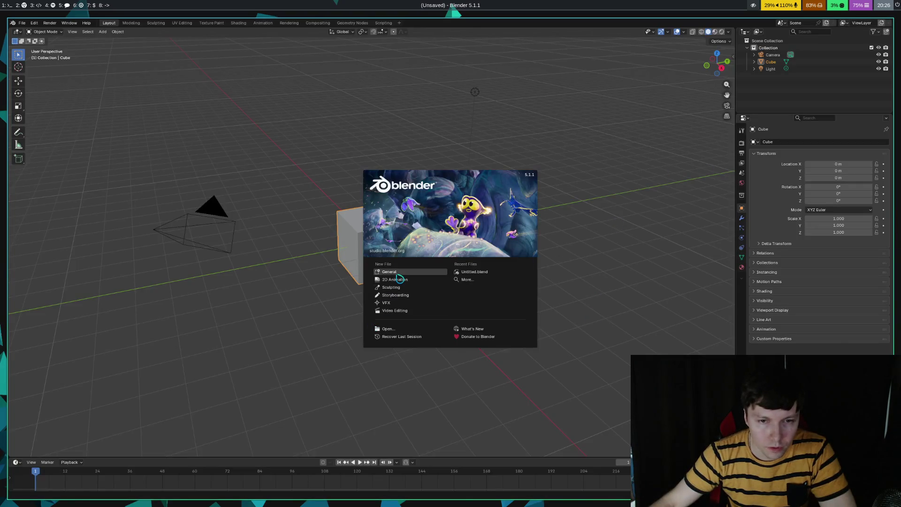
- Pick General on the splash and delete the camera and light
click(397, 276)
click(206, 245)
key(x)
click(202, 257)
click(475, 92)
key(x)
click(439, 89)
right_click(424, 186)
click(400, 104)
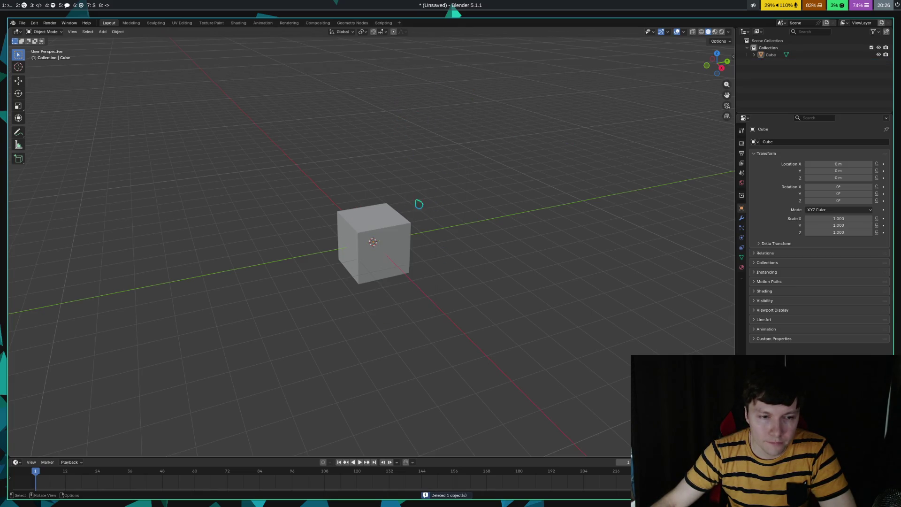
- Orbit the view above the remaining cube, selecting then deselecting it
mouse_move(491, 179)
middle_down()
mouse_move(501, 184)
mouse_move(479, 188)
middle_up()
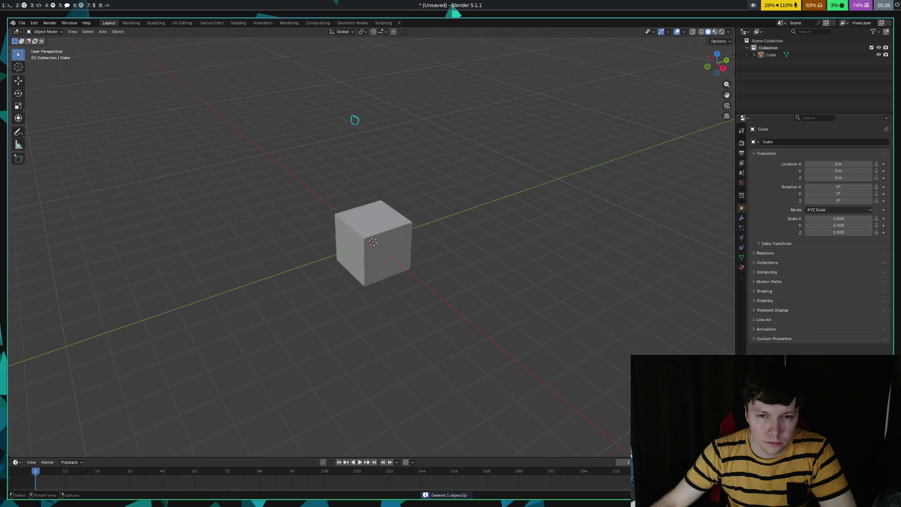
right_click(361, 120)
drag(462, 125, 563, 159)
key(a)
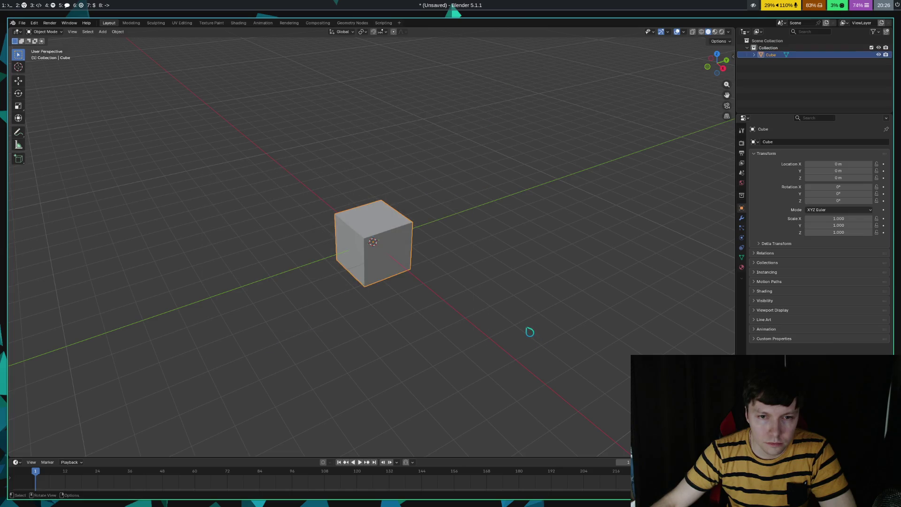
click(529, 332)
mouse_move(519, 177)
middle_down()
mouse_move(540, 179)
mouse_move(480, 193)
middle_up()
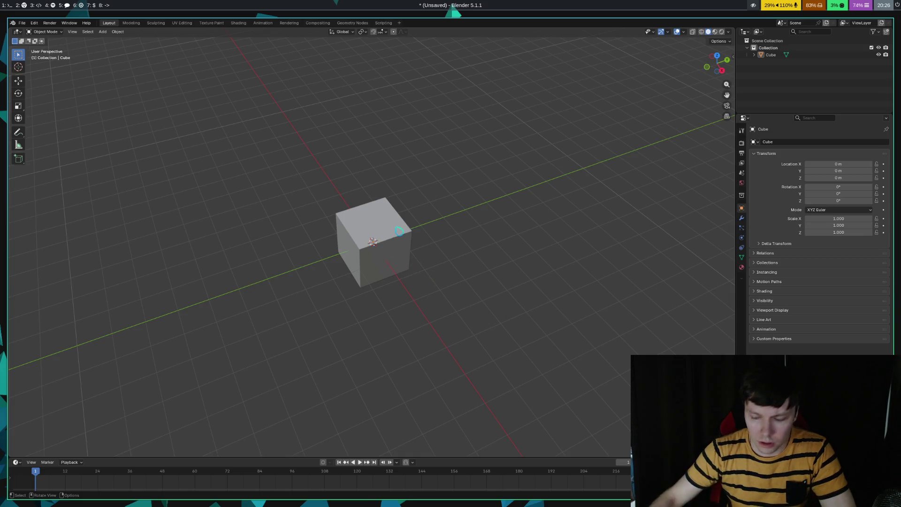
key(super+Return)
- Run the Chatterino flatpak command found by searching shell history for 'chat'
text(z)
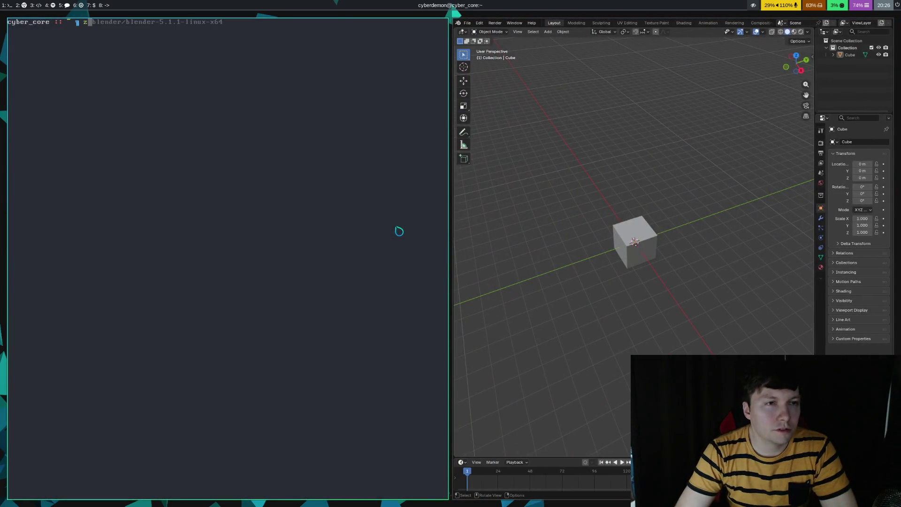
key(BackSpace)
key(ctrl+r)
text(chat)
key(Return)
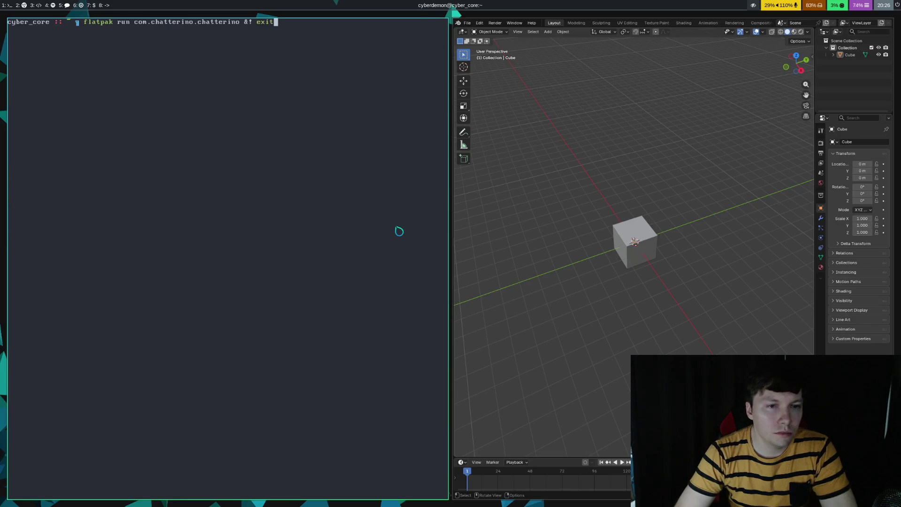
key(Return)
- Narrow the Chatterino tile twice to give Blender more room
key(super+ctrl+Left)
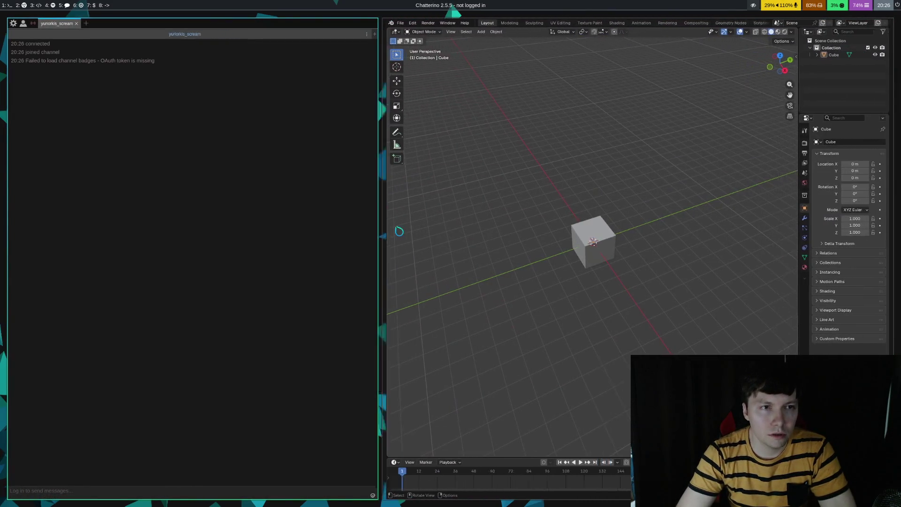
key(super+ctrl+Left)
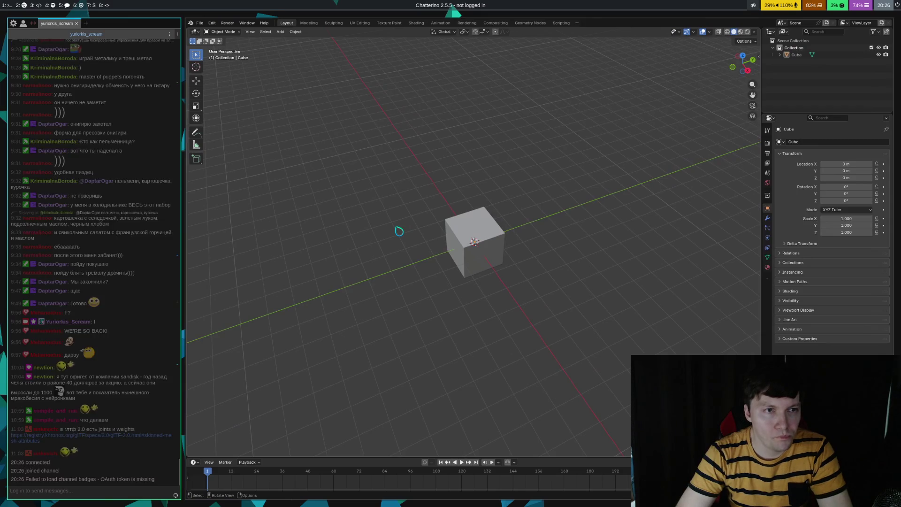
key(super+Right)
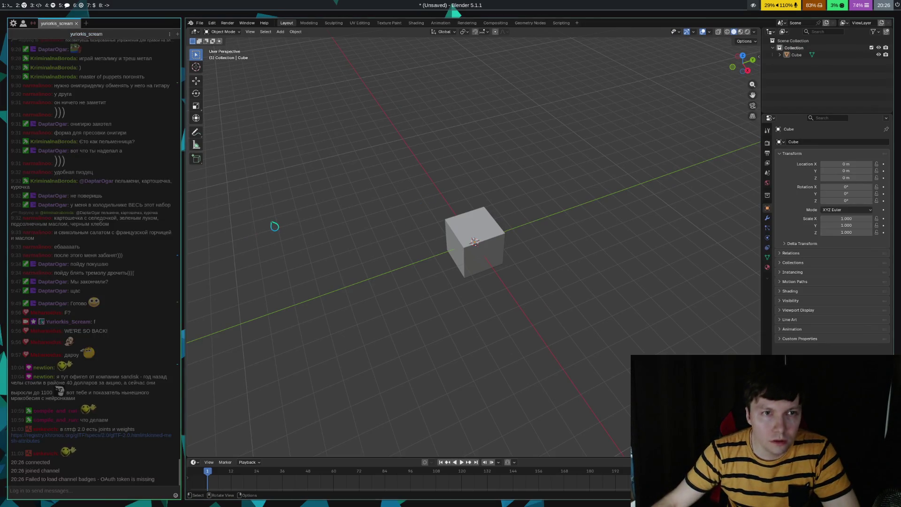
- Select the cube and orbit the view around it
key(a)
mouse_move(488, 288)
middle_down()
mouse_move(565, 229)
mouse_move(569, 248)
middle_up()
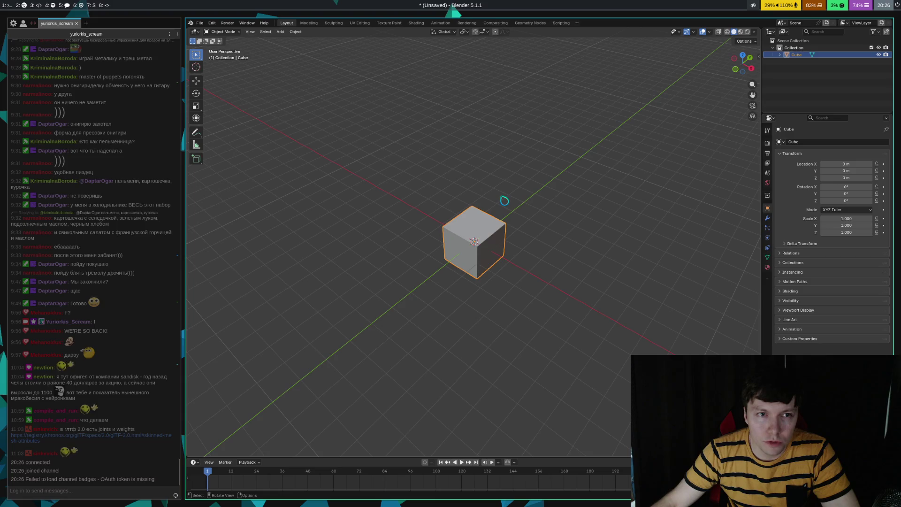
middle_drag(640, 243, 625, 220)
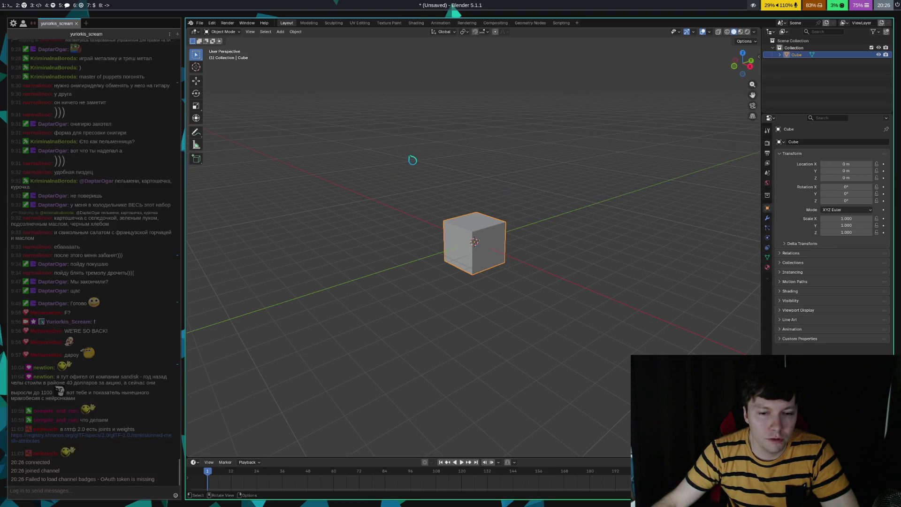
- Open Untitled.blend from blender_projects without saving the current scene
click(199, 22)
click(220, 45)
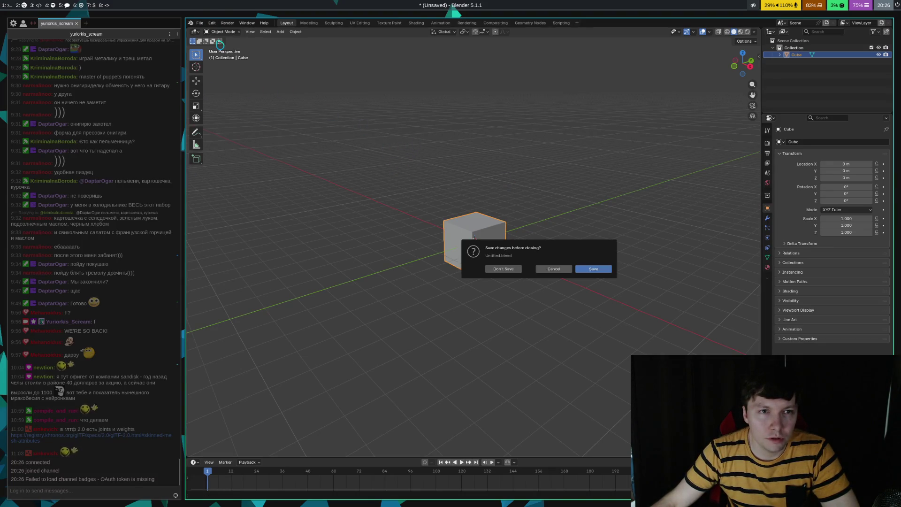
click(503, 269)
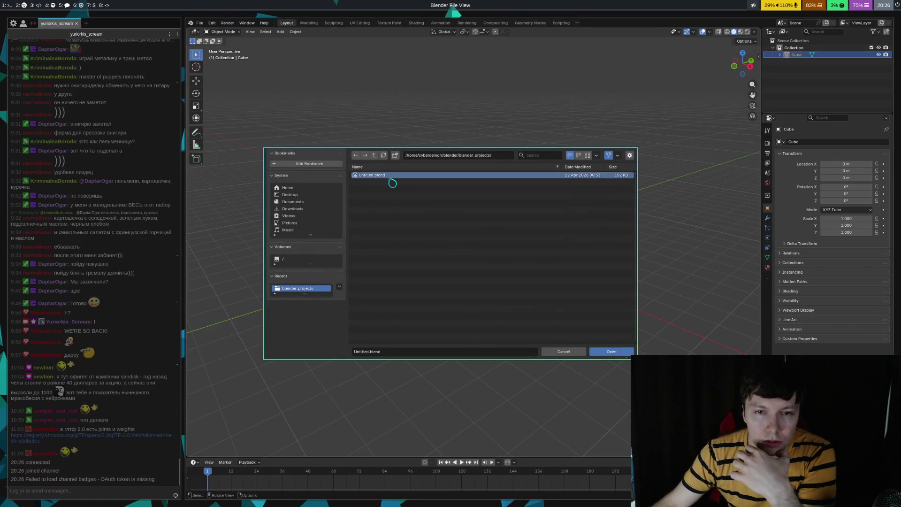
middle_drag(459, 217, 533, 268)
scroll(533, 268, down, 3)
right_click(544, 276)
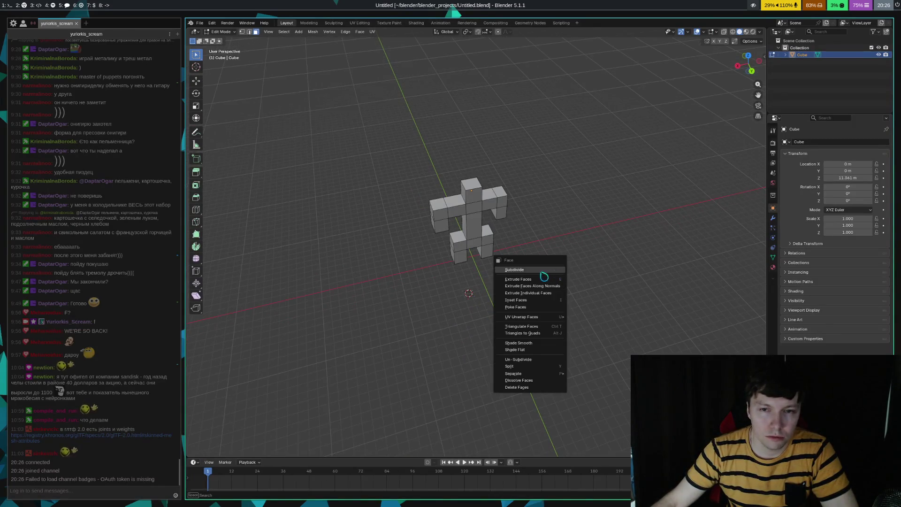
- Move the selected mesh elements of the figure in Edit Mode
mouse_move(650, 232)
middle_down()
mouse_move(646, 251)
mouse_move(618, 238)
middle_up()
scroll(592, 249, up, 4)
scroll(575, 255, down, 3)
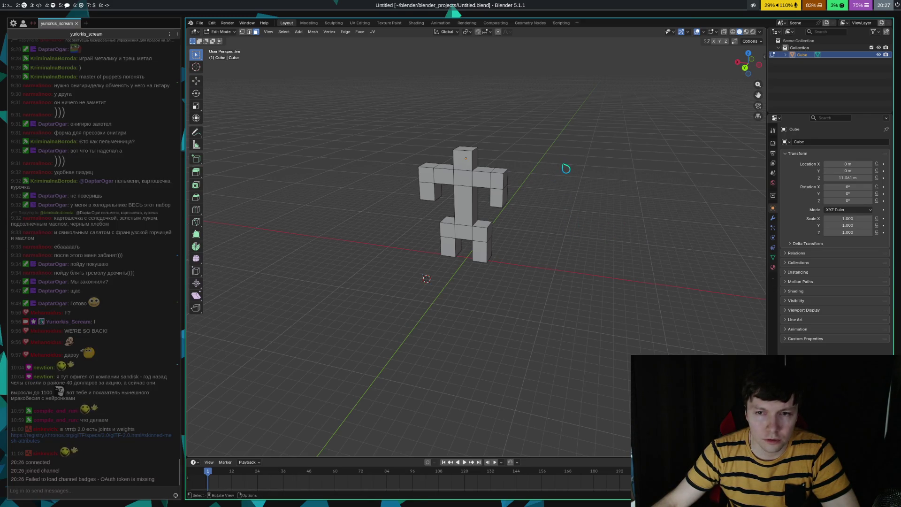
key(g)
click(541, 153)
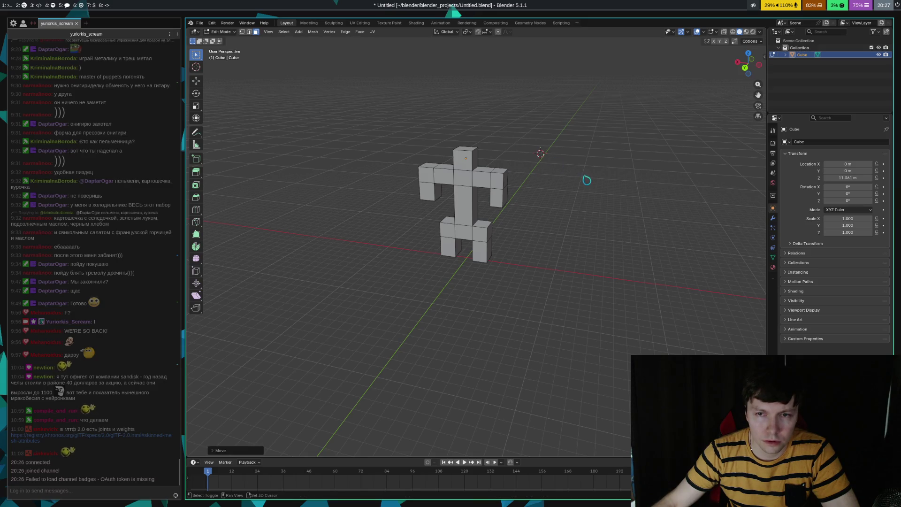
- In Object Mode, move the whole figure to Z 11.561 m and deselect it
key(Tab)
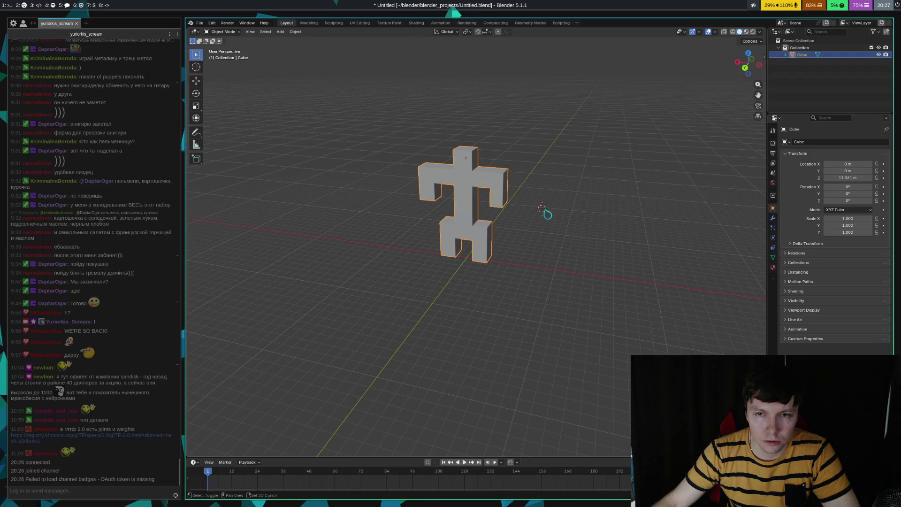
key(g)
click(468, 257)
click(594, 218)
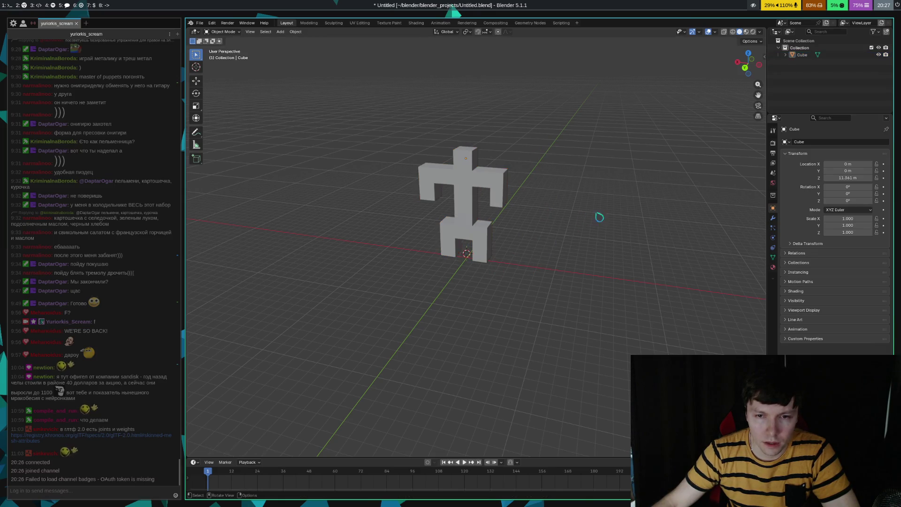
mouse_move(565, 193)
middle_down()
mouse_move(561, 213)
mouse_move(583, 204)
mouse_move(483, 226)
mouse_move(523, 201)
mouse_move(503, 298)
mouse_move(515, 201)
mouse_move(512, 245)
mouse_move(474, 221)
mouse_move(469, 263)
mouse_move(486, 256)
middle_up()
- Orbit around the blocky figure from several angles, then select the Cube mesh
alt+scroll(515, 216, down, 1)
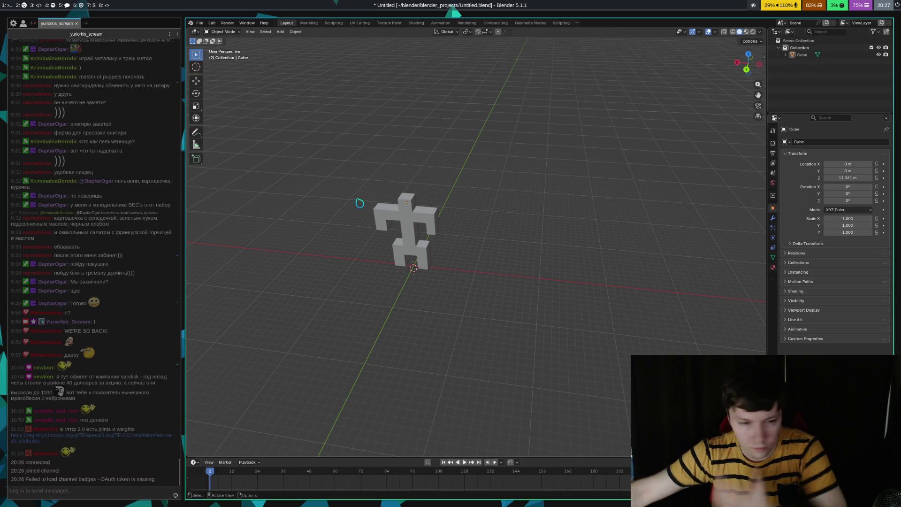
mouse_move(481, 318)
middle_down()
mouse_move(497, 312)
mouse_move(471, 312)
mouse_move(495, 316)
mouse_move(471, 239)
mouse_move(494, 322)
mouse_move(491, 298)
mouse_move(461, 259)
mouse_move(507, 275)
mouse_move(441, 258)
mouse_move(630, 261)
mouse_move(519, 300)
mouse_move(525, 245)
mouse_move(540, 273)
mouse_move(484, 276)
mouse_move(534, 282)
mouse_move(539, 295)
mouse_move(563, 282)
mouse_move(447, 269)
mouse_move(461, 297)
middle_up()
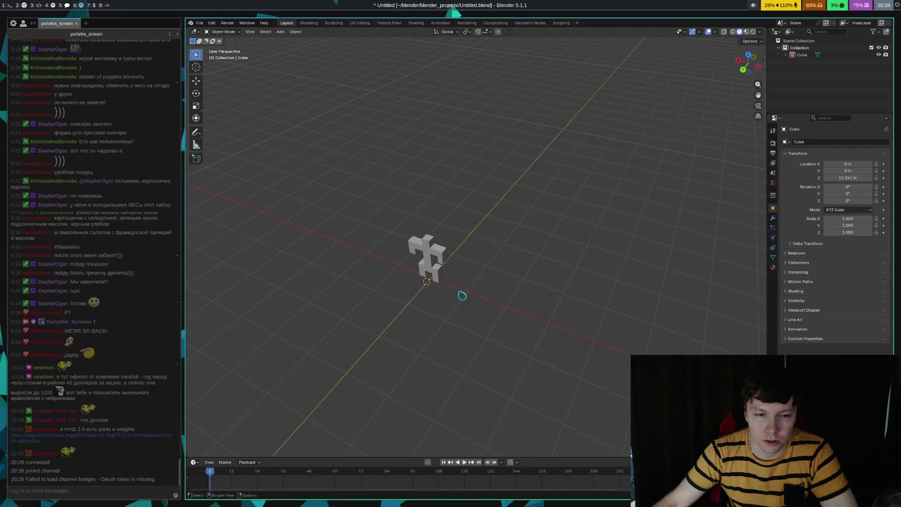
mouse_move(460, 306)
middle_down()
mouse_move(485, 304)
mouse_move(534, 238)
mouse_move(494, 283)
mouse_move(500, 304)
mouse_move(529, 287)
mouse_move(527, 260)
mouse_move(518, 286)
middle_up()
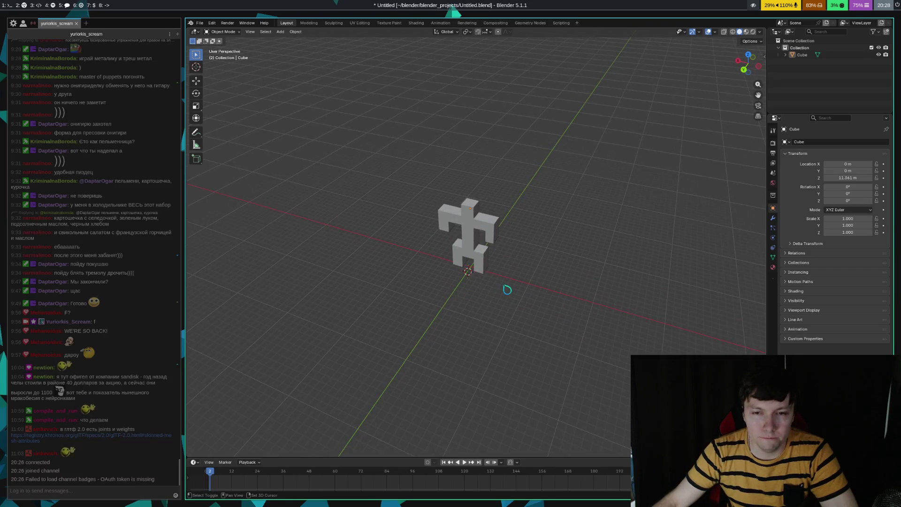
mouse_move(487, 281)
middle_down()
mouse_move(514, 293)
mouse_move(487, 296)
middle_up()
scroll(504, 292, up, 2)
right_click(520, 301)
mouse_move(545, 236)
middle_down()
mouse_move(538, 277)
mouse_move(581, 245)
mouse_move(530, 287)
middle_up()
click(468, 253)
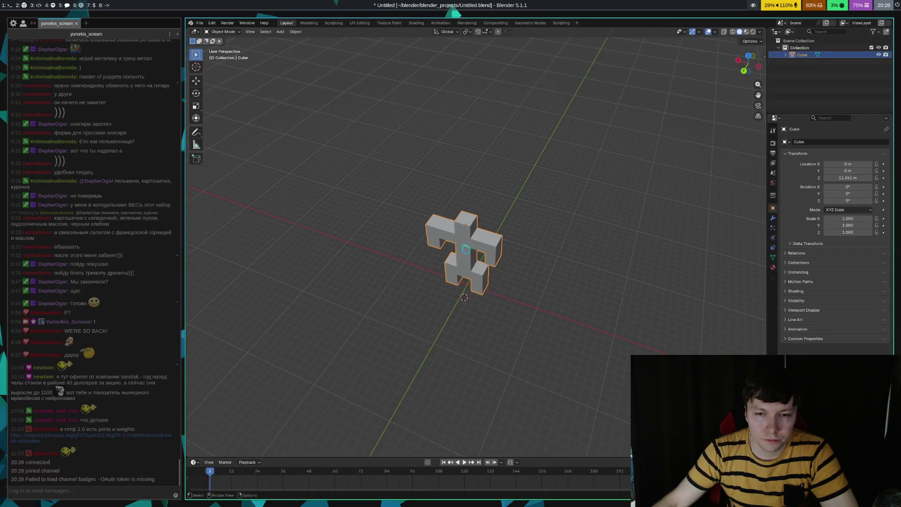
mouse_move(557, 324)
middle_down()
mouse_move(544, 354)
mouse_move(535, 340)
mouse_move(565, 294)
middle_up()
key(Tab)
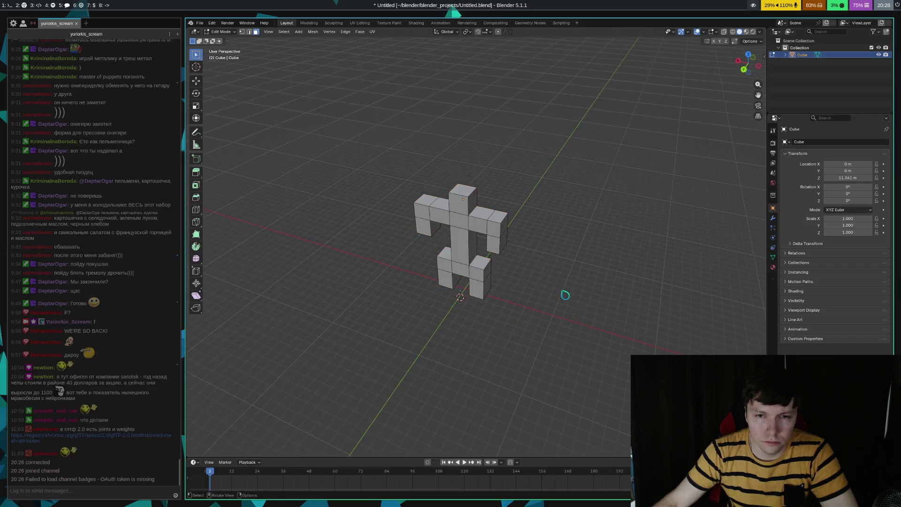
key(Tab)
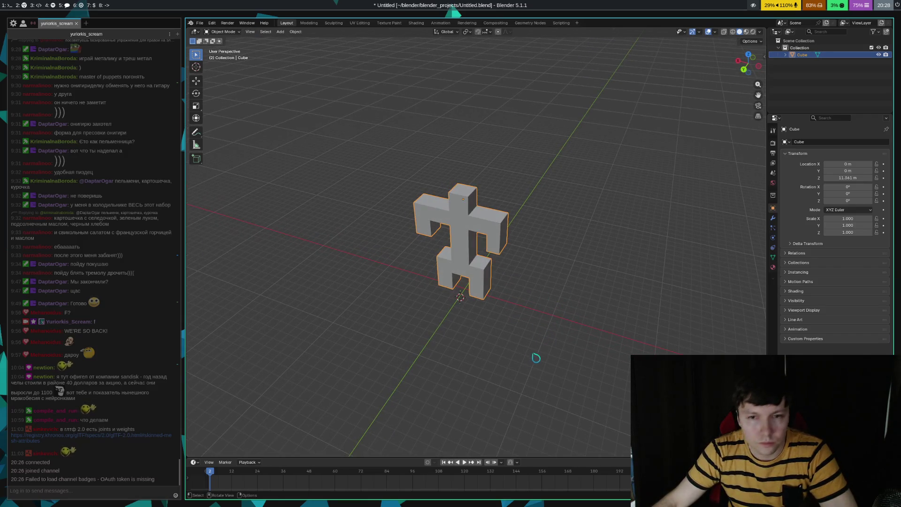
key(Tab)
click(222, 31)
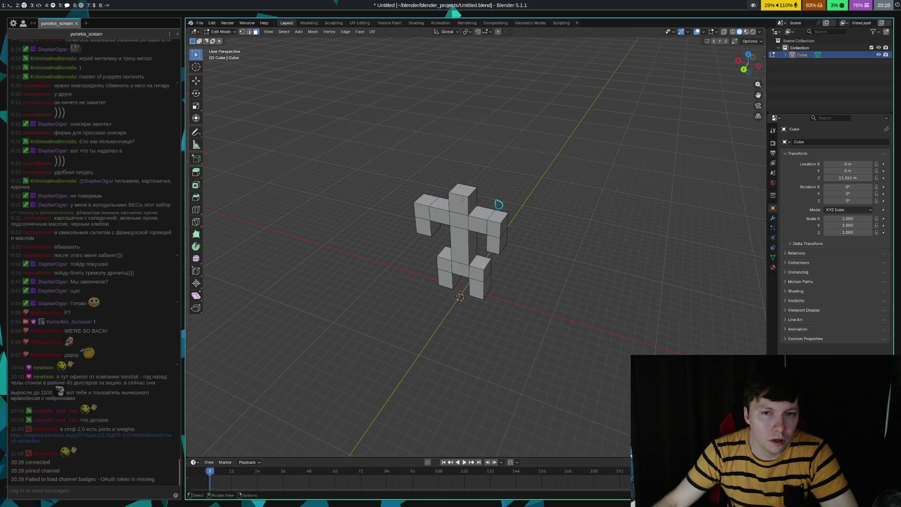
key(Tab)
click(232, 32)
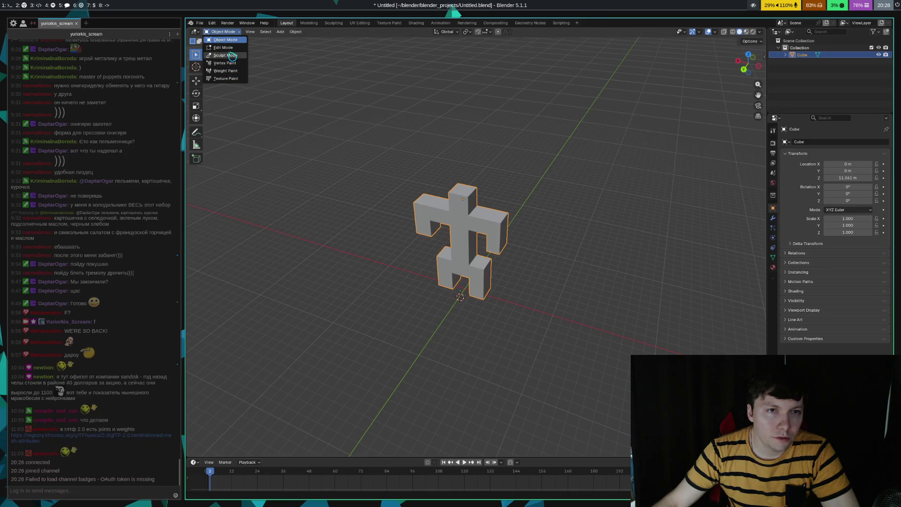
click(230, 48)
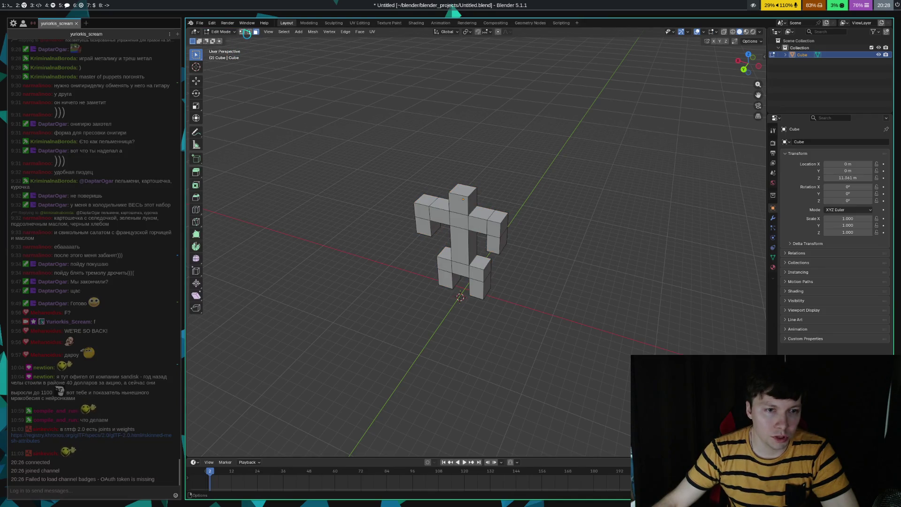
click(233, 33)
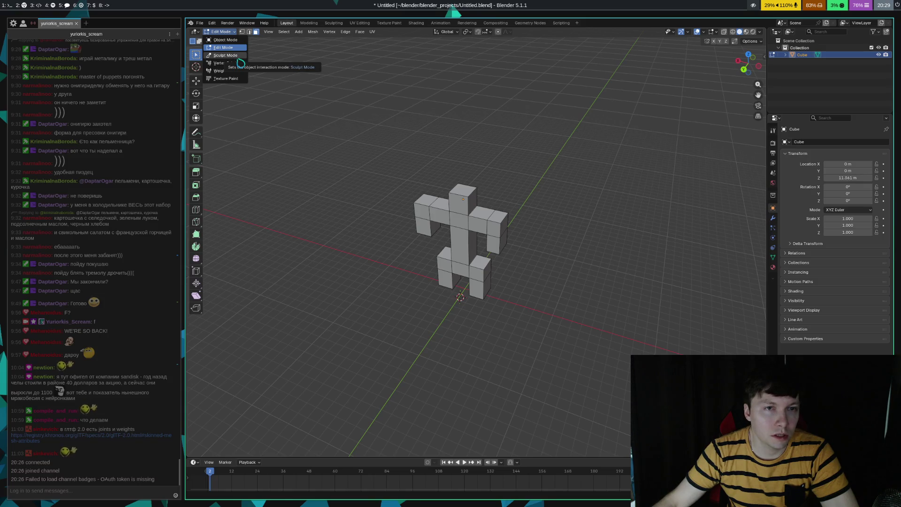
click(240, 40)
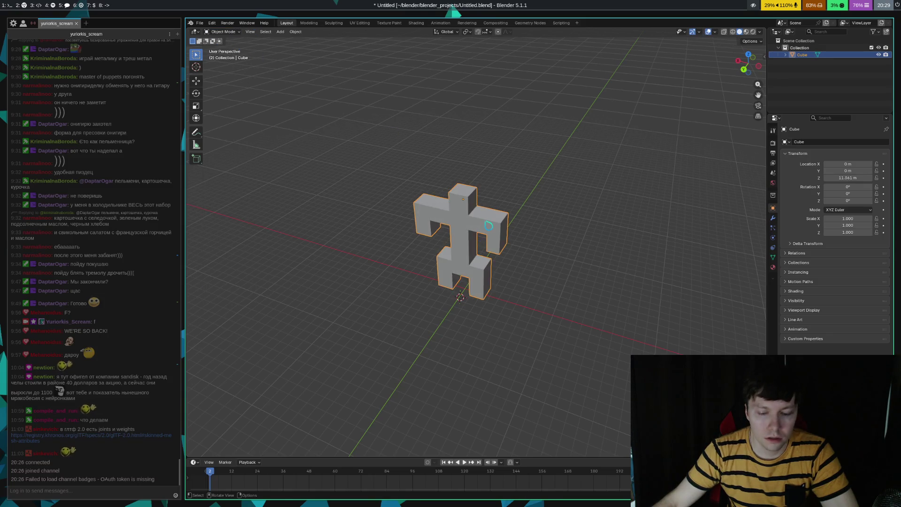
key(g)
key(Escape)
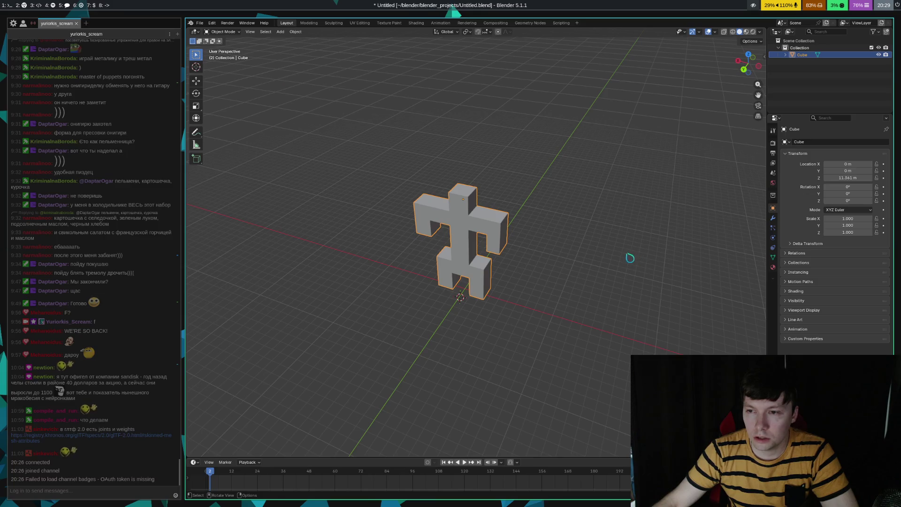
- Add an armature to the Blender scene from the Shift+A add menu
key(shift+a)
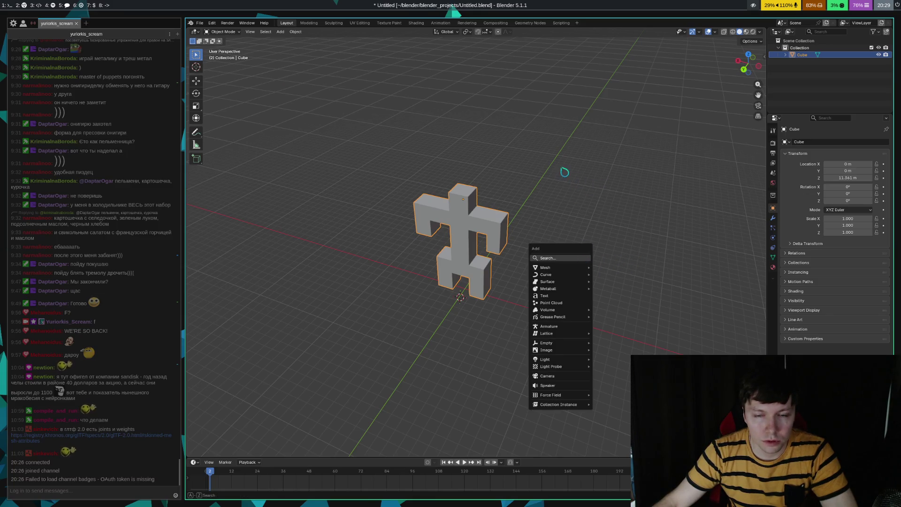
key(Escape)
key(shift+s)
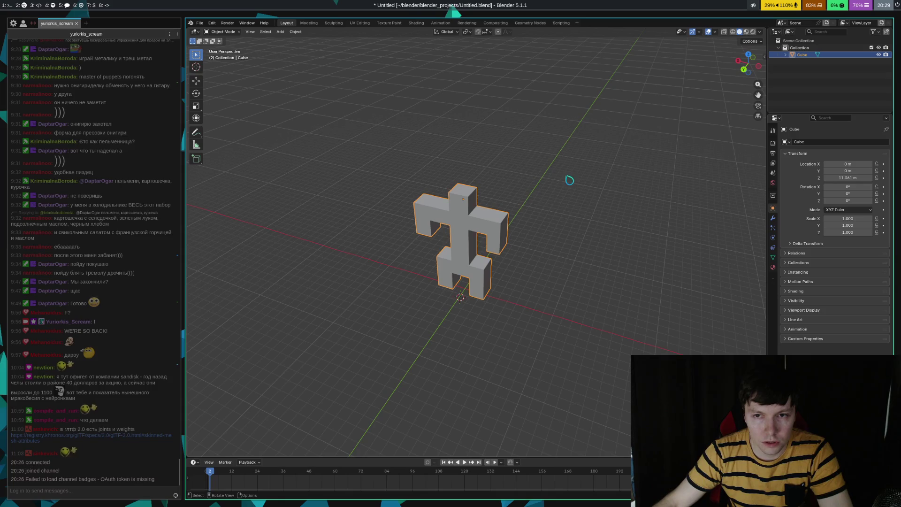
key(shift+a)
mouse_move(550, 230)
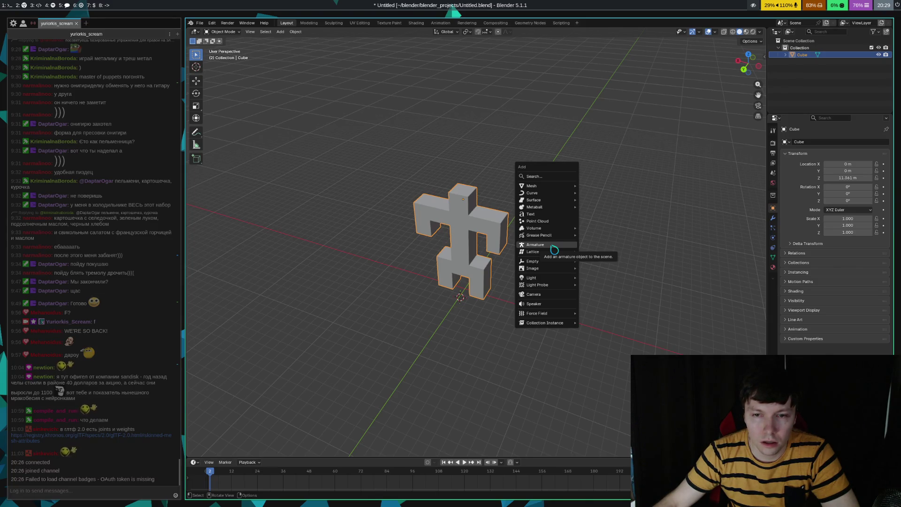
click(536, 245)
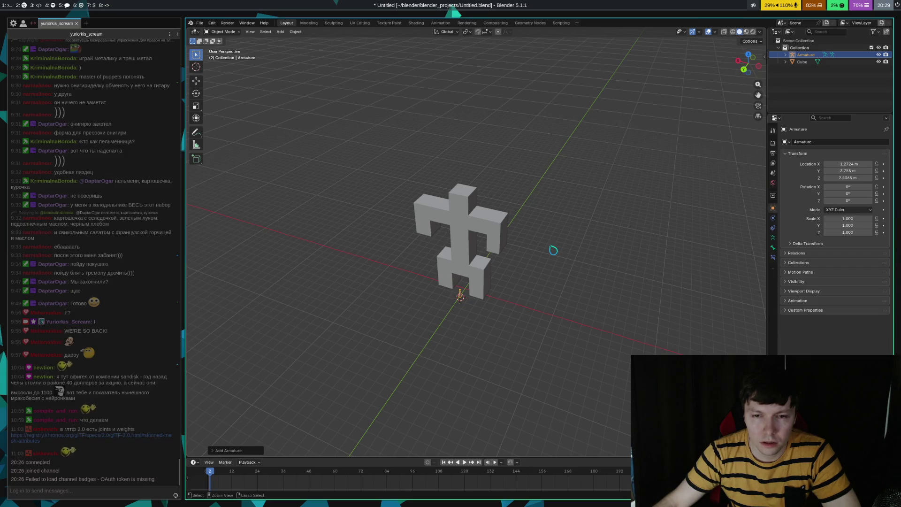
scroll(535, 280, up, 5)
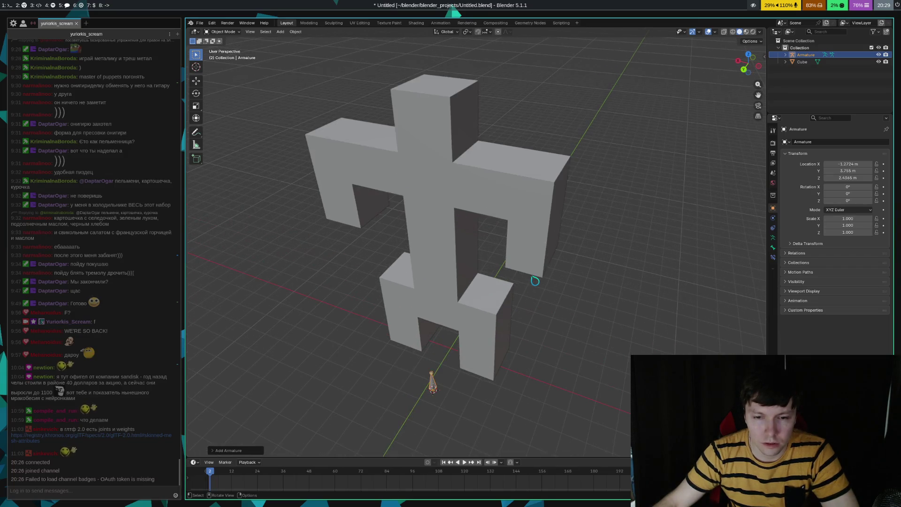
scroll(535, 280, down, 4)
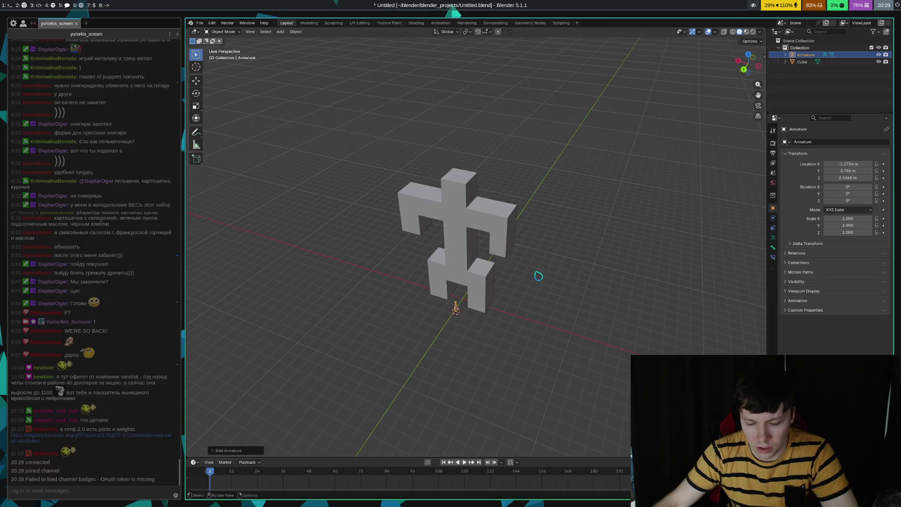
- Move the armature up, then adjust its height along Z inside the figure
key(g)
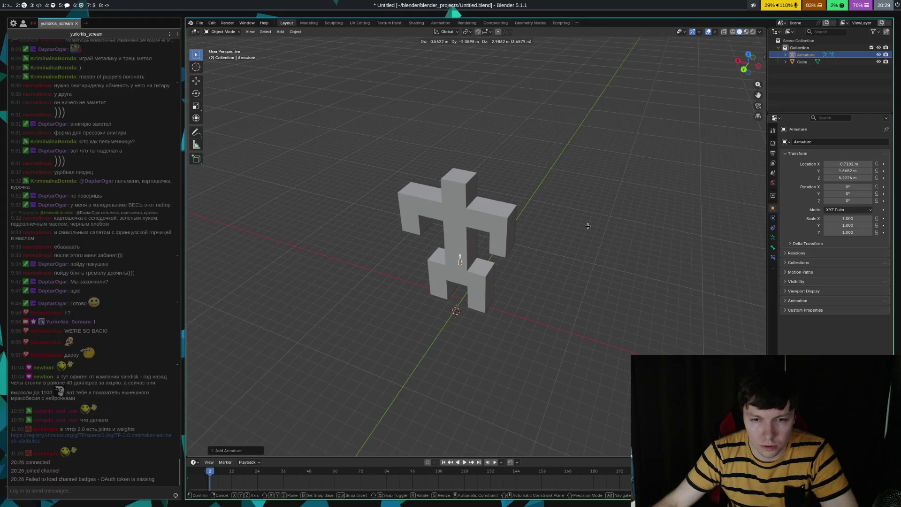
click(588, 227)
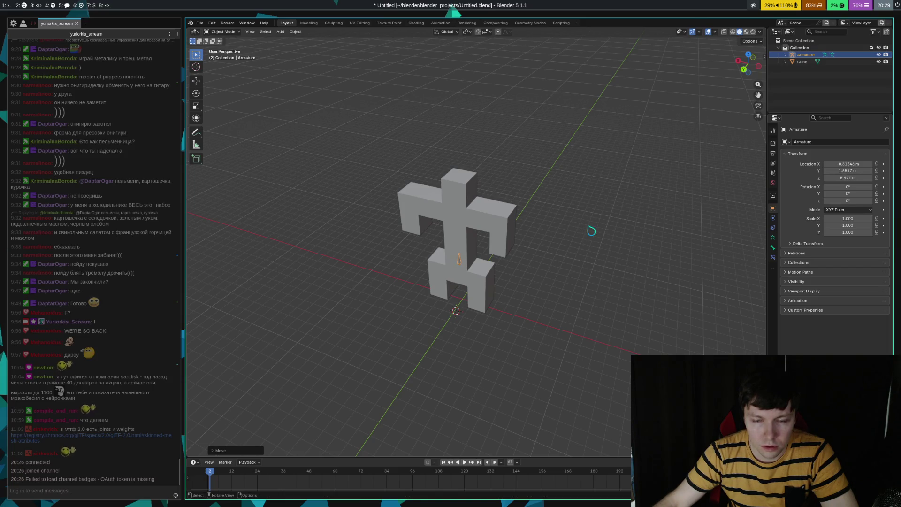
scroll(529, 280, up, 5)
mouse_move(599, 304)
middle_down()
mouse_move(523, 278)
mouse_move(553, 278)
mouse_move(563, 292)
middle_up()
mouse_move(584, 321)
middle_down()
mouse_move(537, 294)
mouse_move(589, 315)
middle_up()
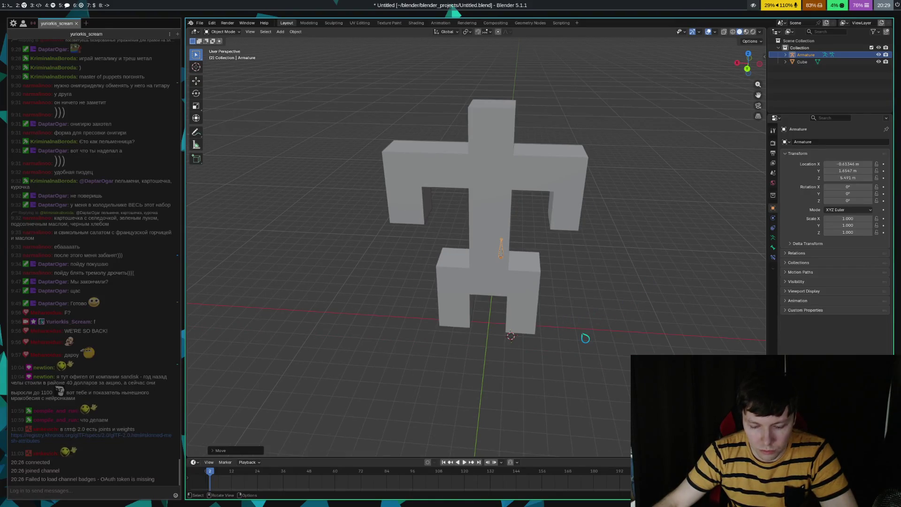
key(g)
key(z)
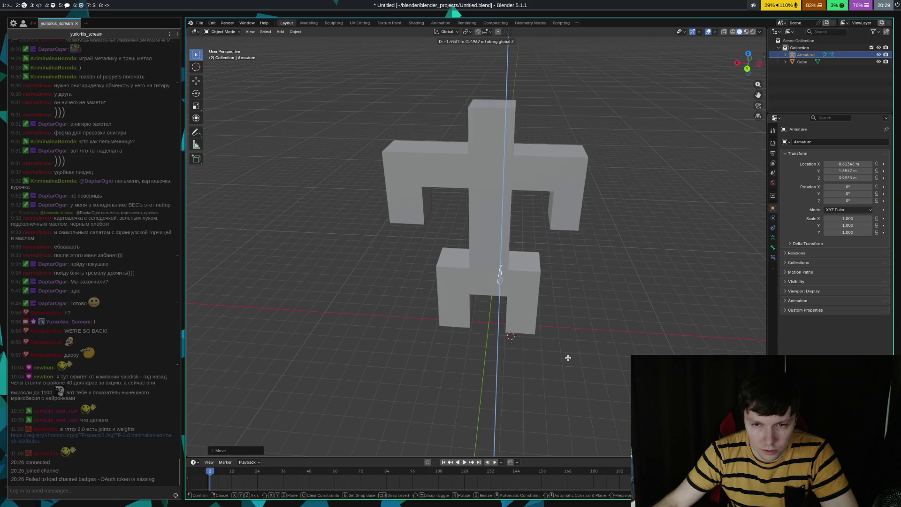
click(563, 364)
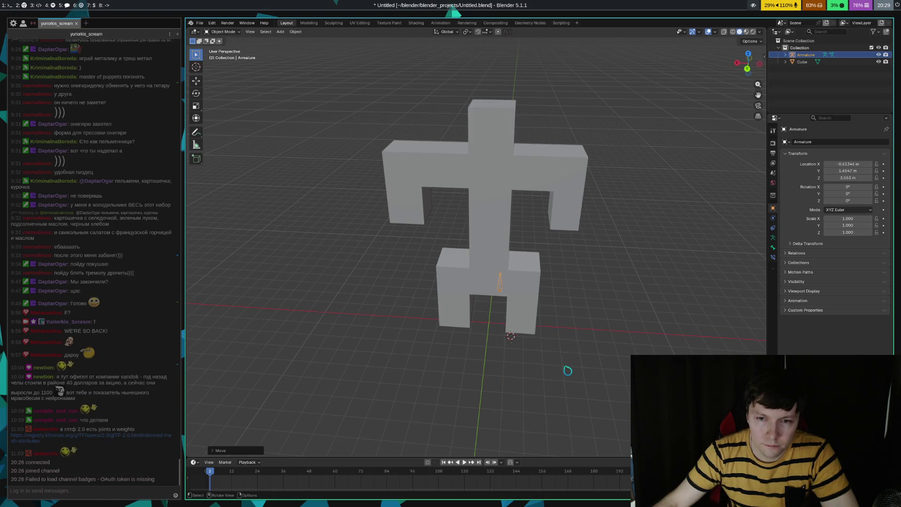
- Shift the armature along X to centre it at X 0.008754 m, Y 1.6147 m, Z 0.553 m
middle_drag(569, 365, 577, 365)
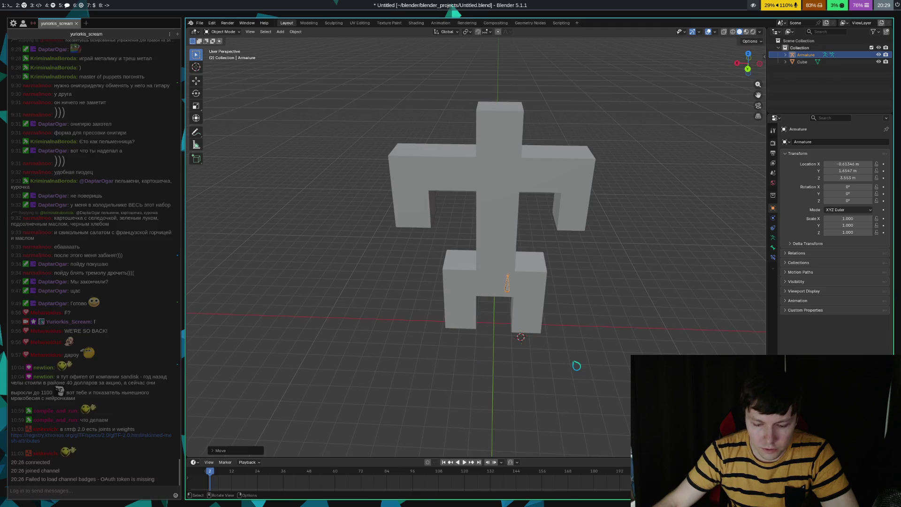
key(g)
key(x)
key(z)
key(x)
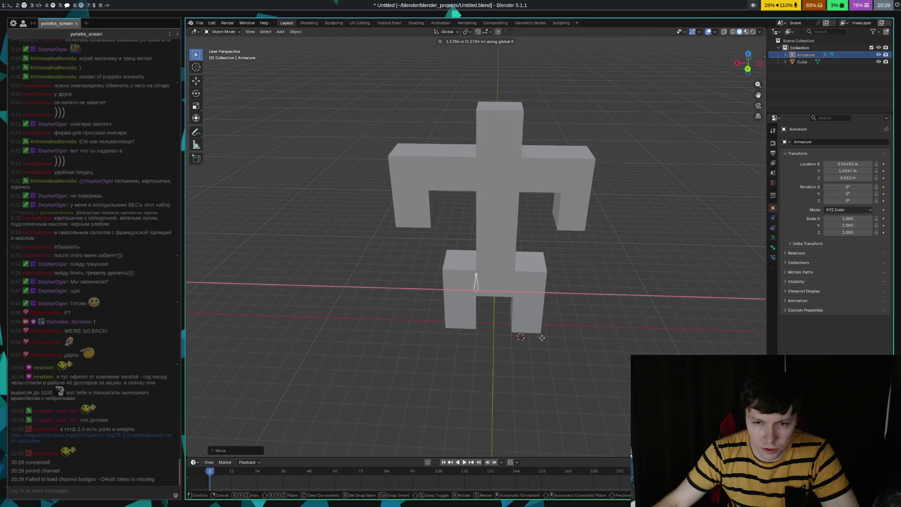
key(ctrl)
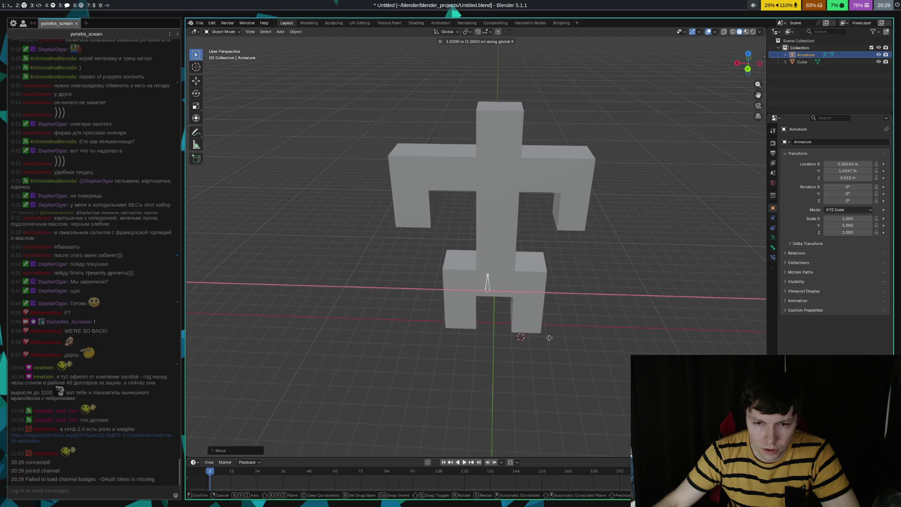
click(513, 337)
mouse_move(584, 334)
middle_down()
mouse_move(563, 244)
mouse_move(547, 280)
mouse_move(566, 283)
middle_up()
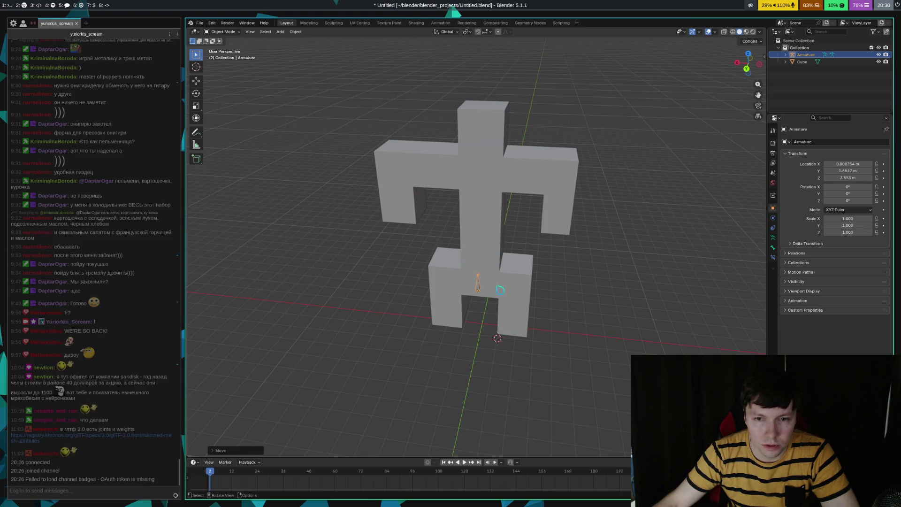
- In Edit Mode, extrude a spine bone straight up along Z
key(Tab)
key(e)
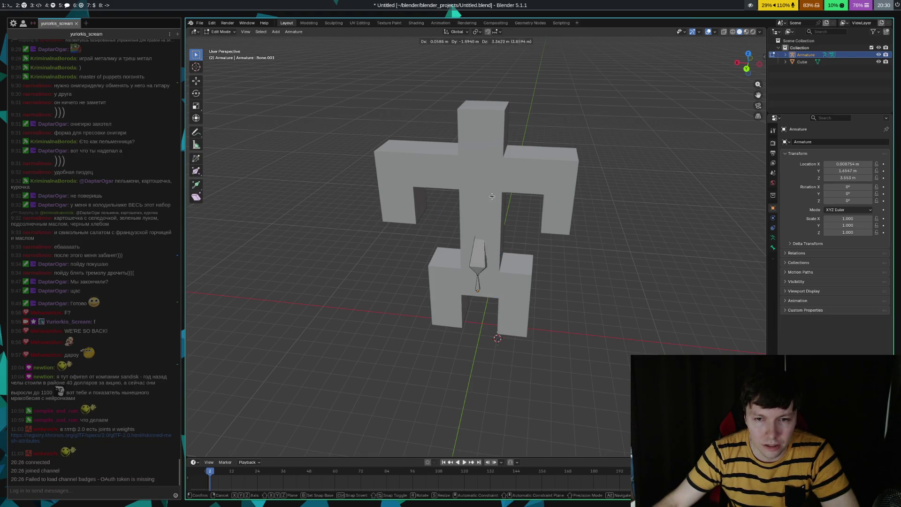
key(z)
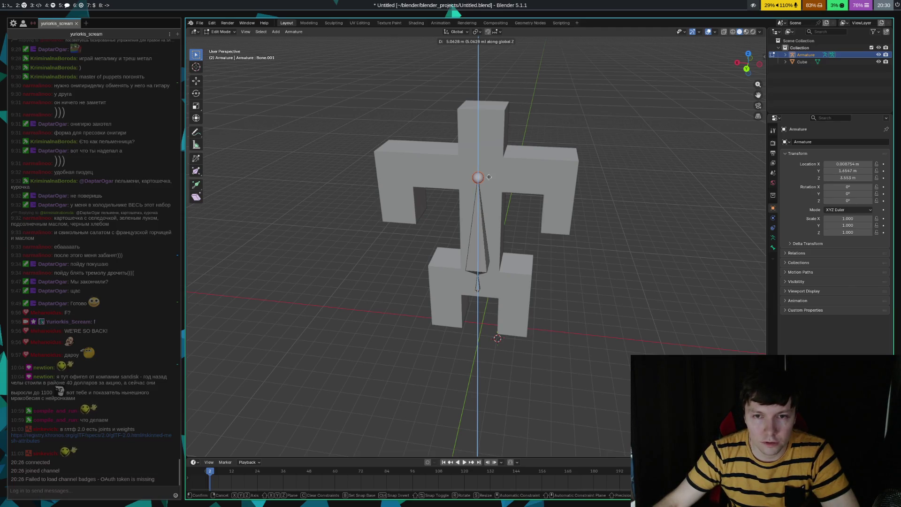
click(489, 177)
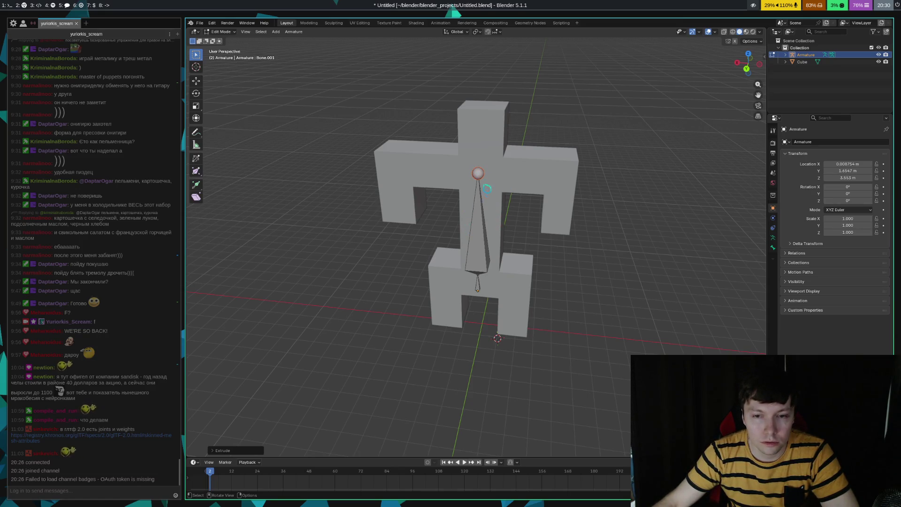
- Extrude a horizontal upper-arm bone along X and a downward forearm bone on one side
key(e)
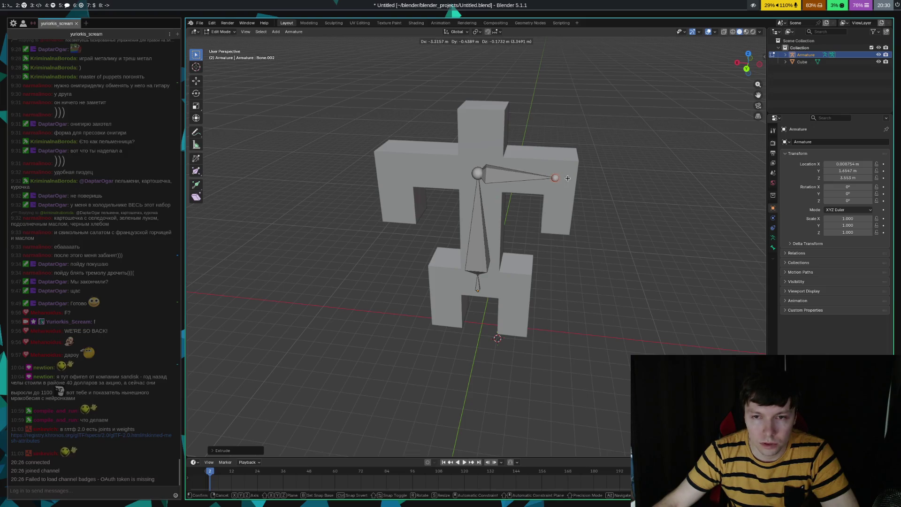
key(x)
click(570, 174)
key(e)
key(z)
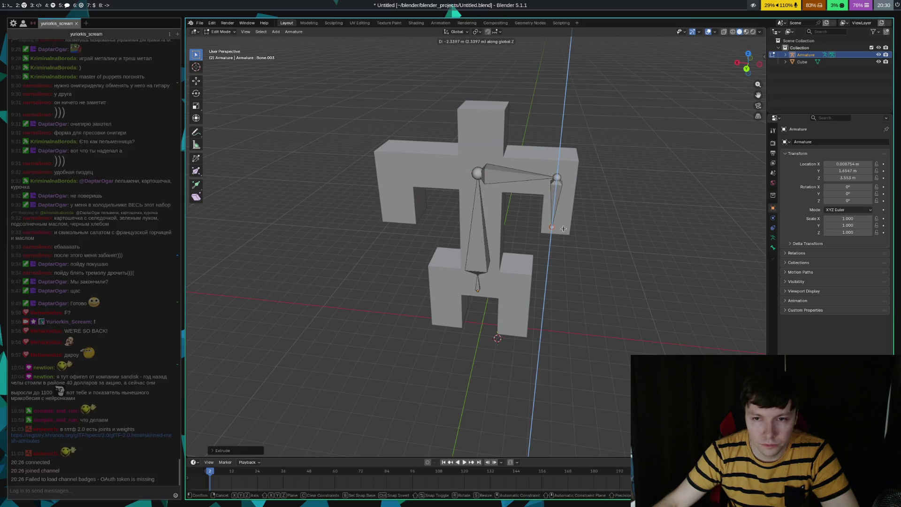
click(562, 226)
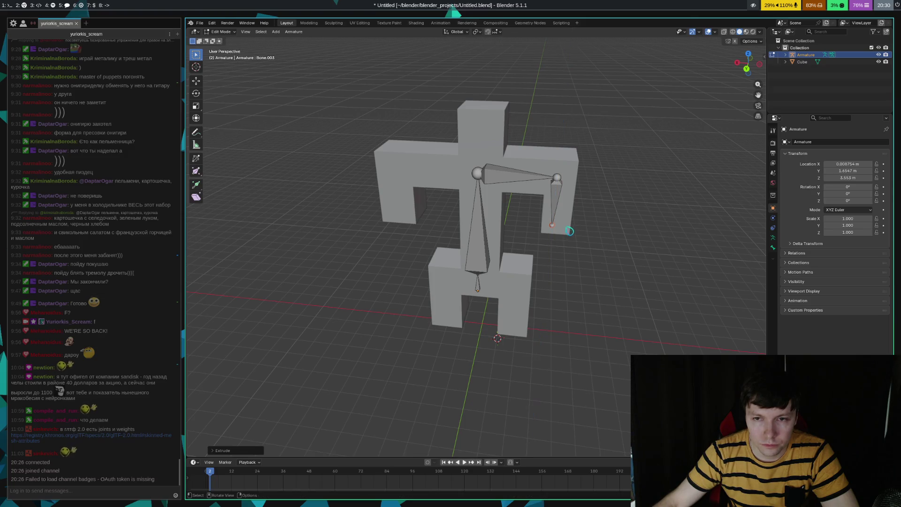
key(ctrl+z)
key(ctrl+z)
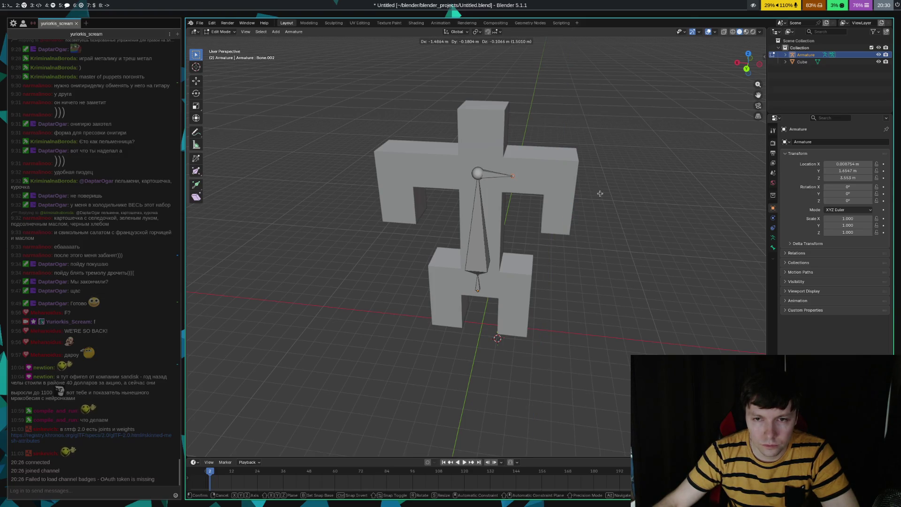
click(652, 198)
key(e)
key(z)
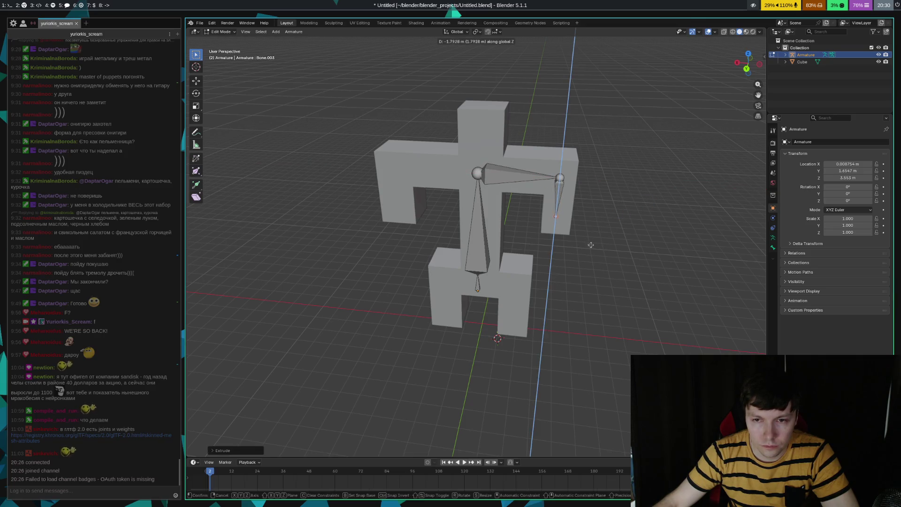
click(586, 254)
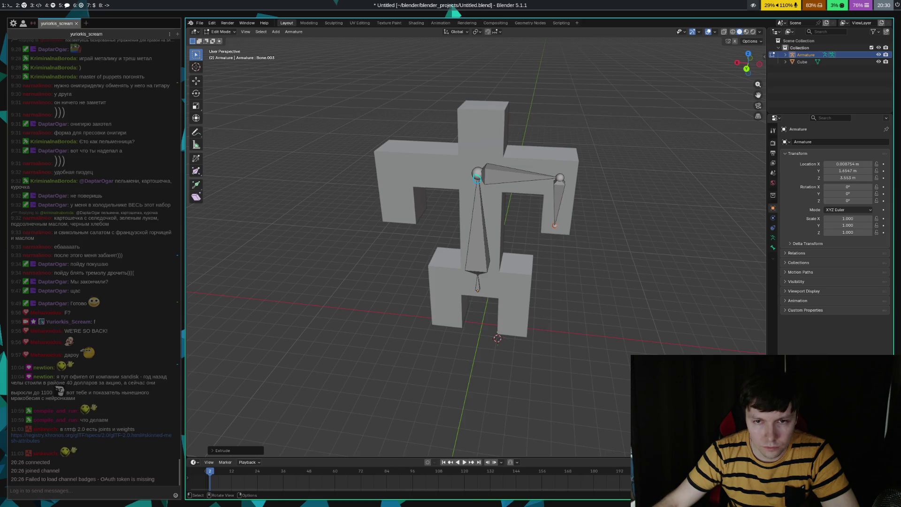
- Extrude the other side's upper-arm bone along X and its downward forearm bone
click(476, 174)
key(e)
key(x)
click(389, 172)
key(e)
key(z)
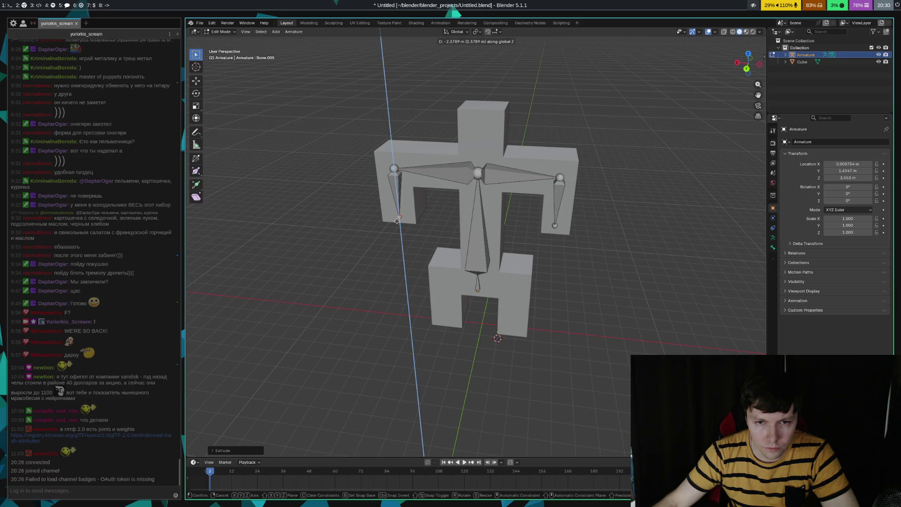
click(397, 218)
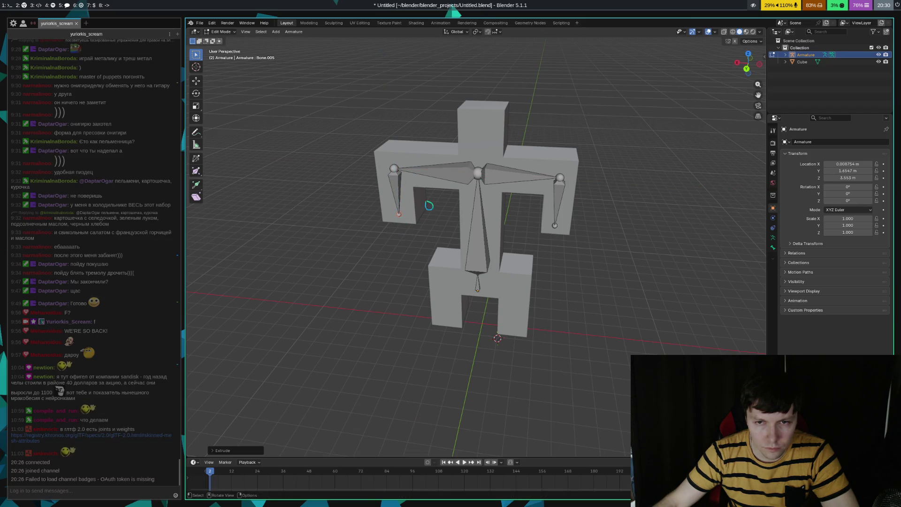
- Extrude a head bone straight up from the spine-top joint into the head block
click(485, 181)
key(e)
key(z)
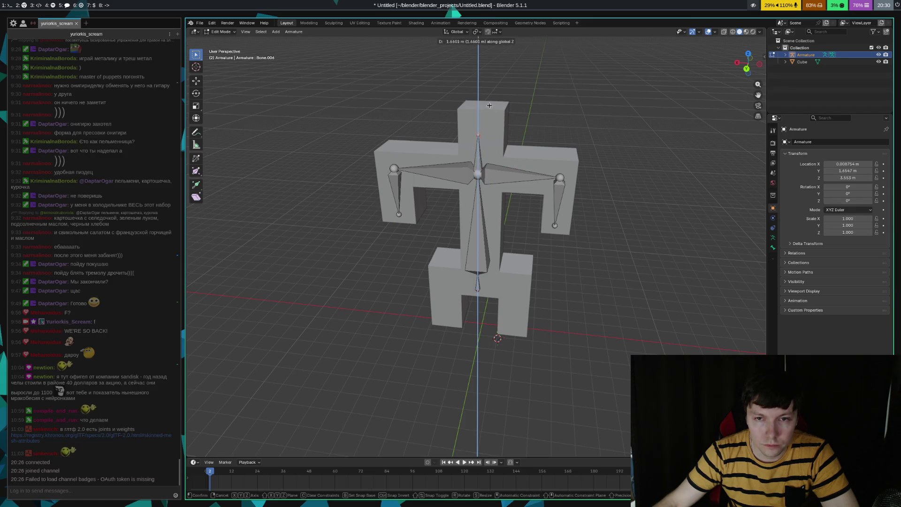
click(492, 90)
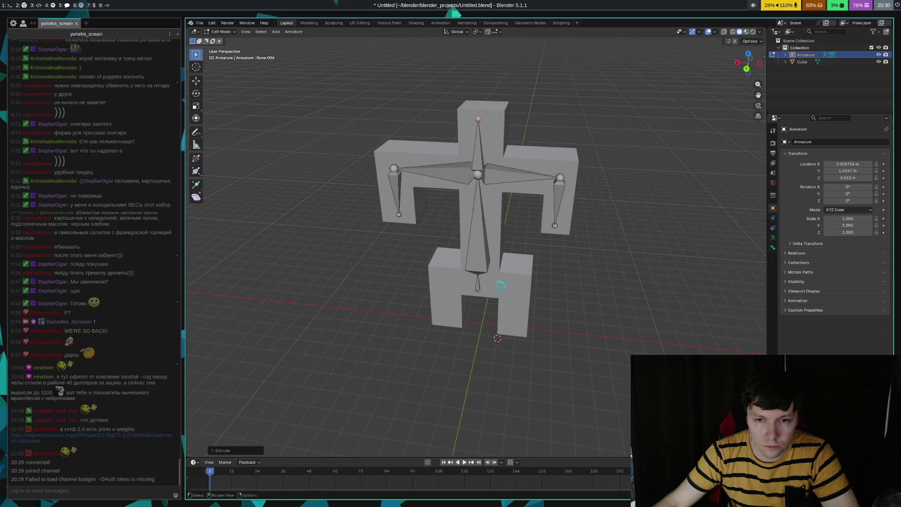
click(485, 297)
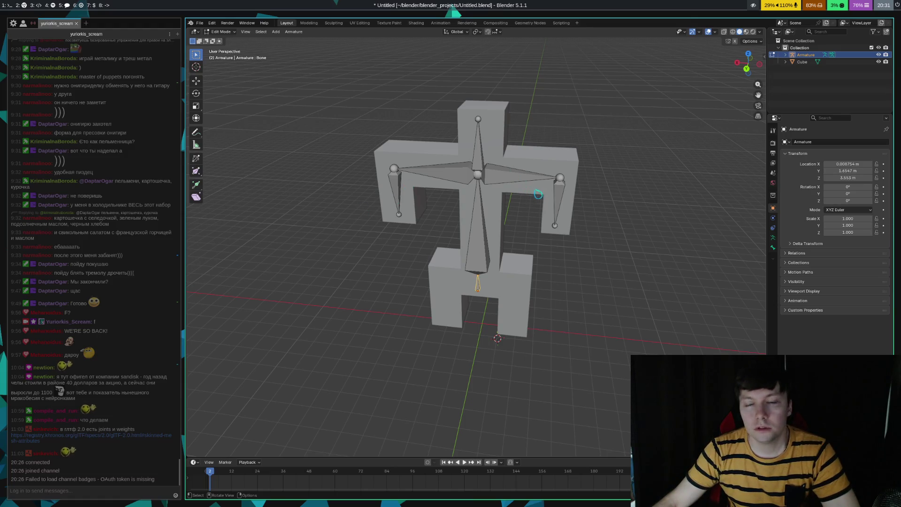
- Return the rig to Object Mode and select the body mesh, then the armature
mouse_move(633, 299)
middle_down()
mouse_move(615, 296)
mouse_move(670, 297)
mouse_move(651, 301)
mouse_move(543, 231)
middle_up()
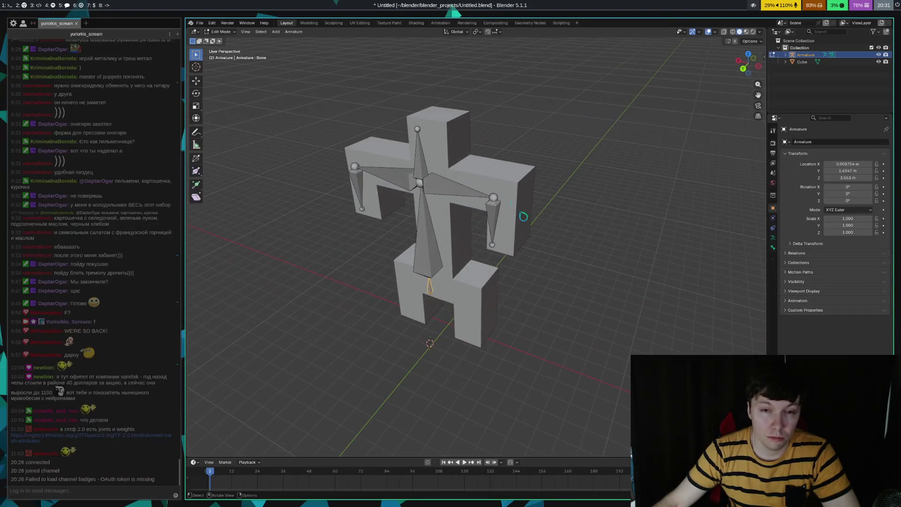
click(408, 179)
key(Tab)
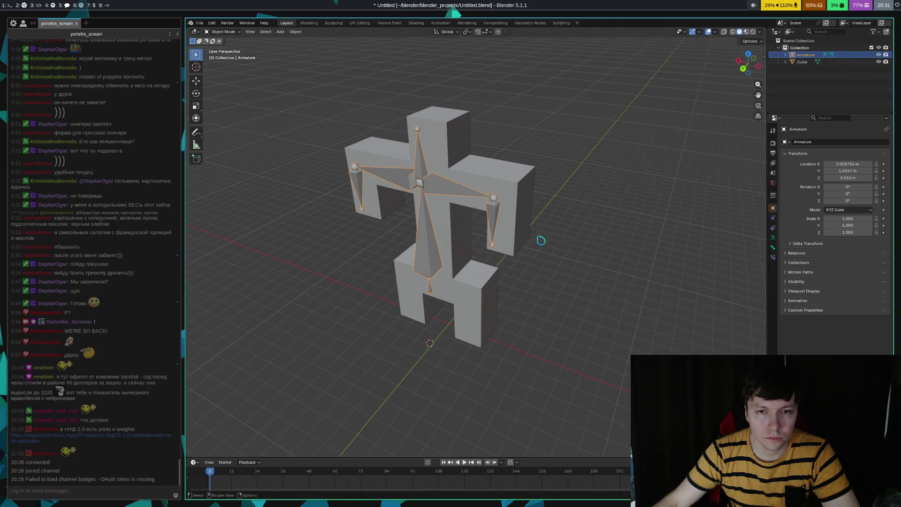
click(480, 187)
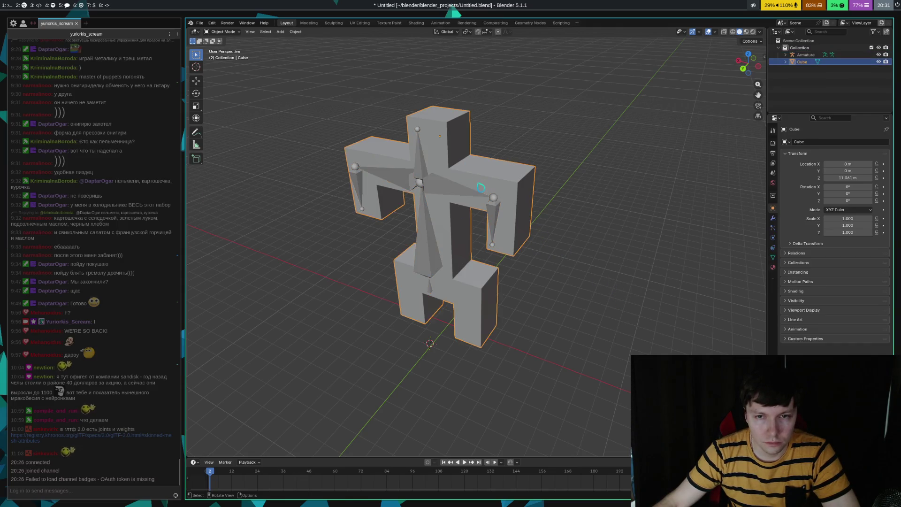
shift+click(426, 249)
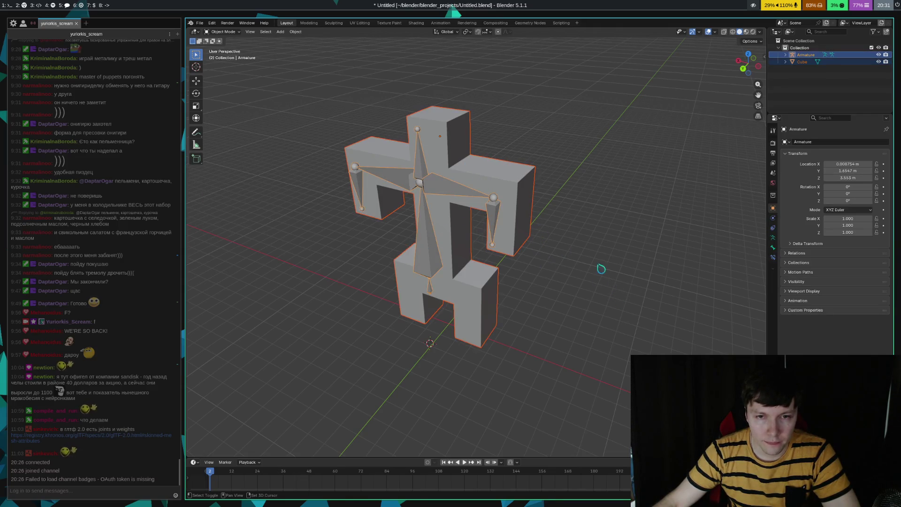
- Dismiss the object options menu and switch to Firefox at the glTF Skinned Mesh Attributes section
right_click(421, 255)
mouse_move(422, 318)
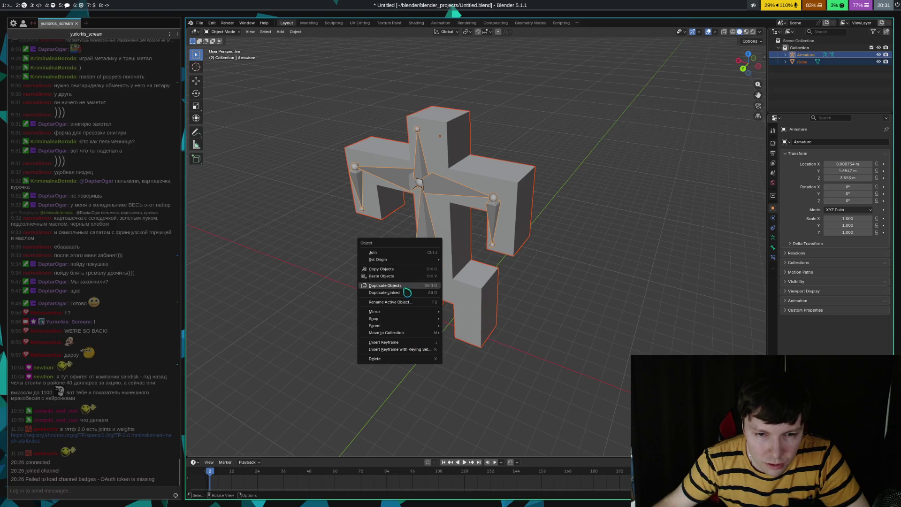
click(586, 324)
key(alt+Tab)
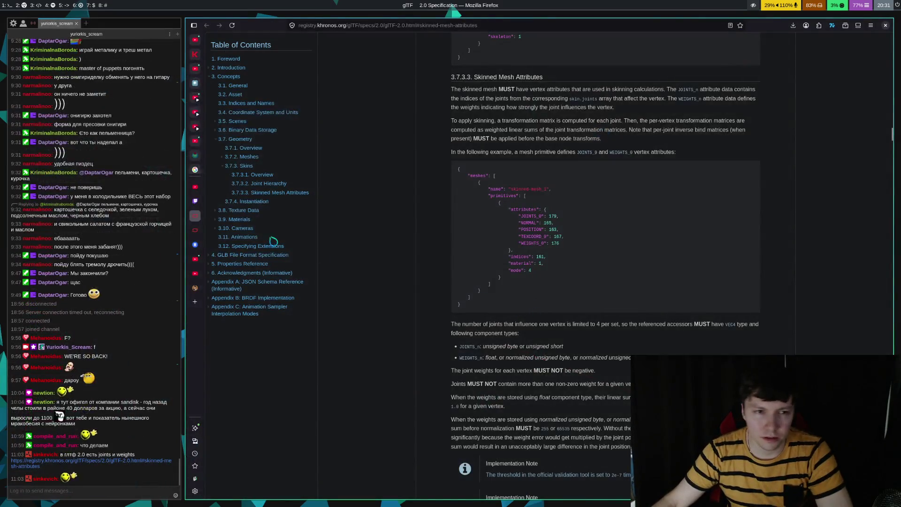
- Select the Twitch tab in Firefox's vertical tab sidebar
click(196, 201)
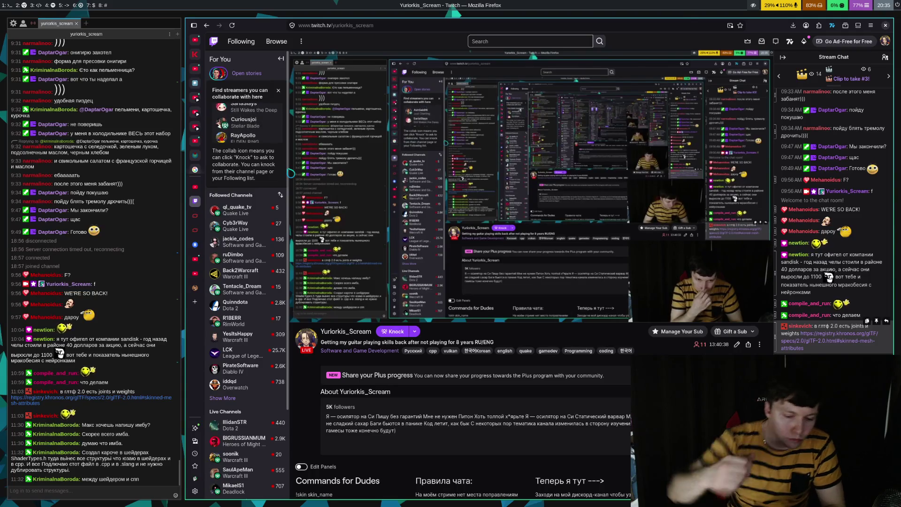
- Jump to workspace 3, where Emacs shows JsonParser.cpp
key(super+3)
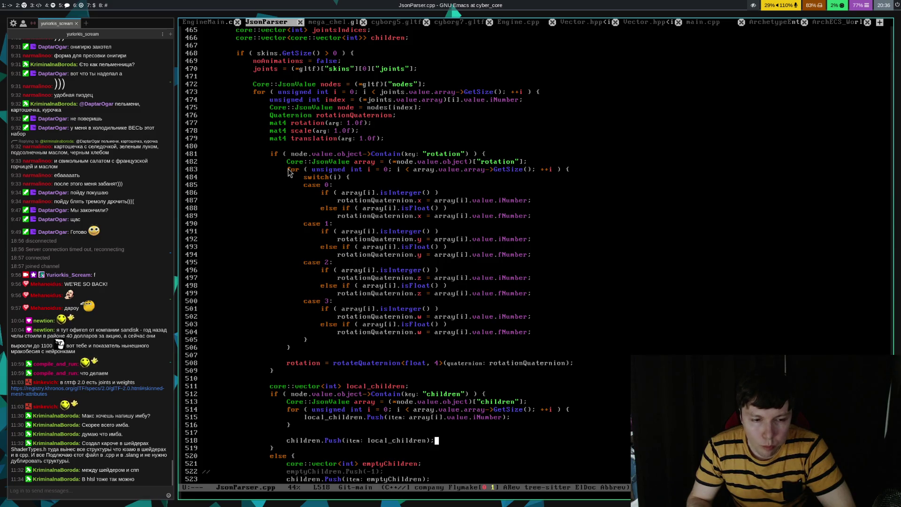
- Jump to workspace 5, where Firefox shows the Twitch stream
key(super+5)
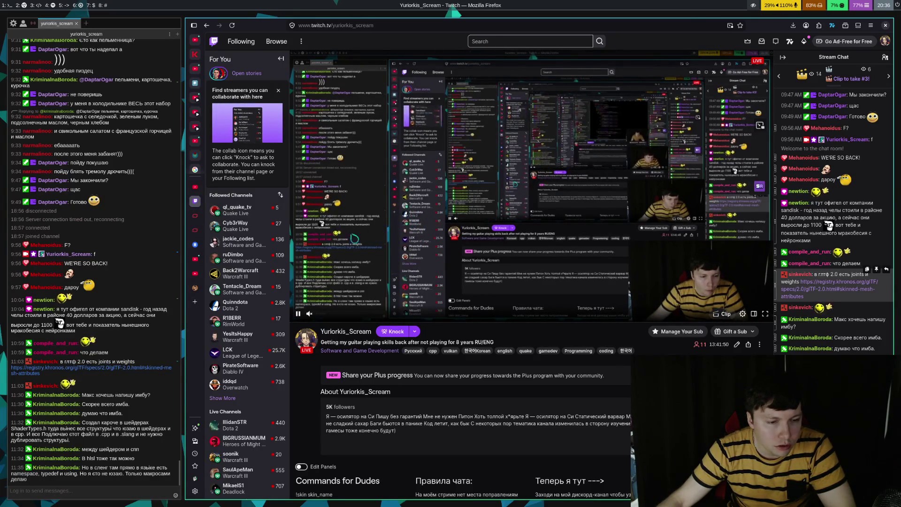
- Open a new Firefox tab and load youtube.com from the address bar
click(196, 274)
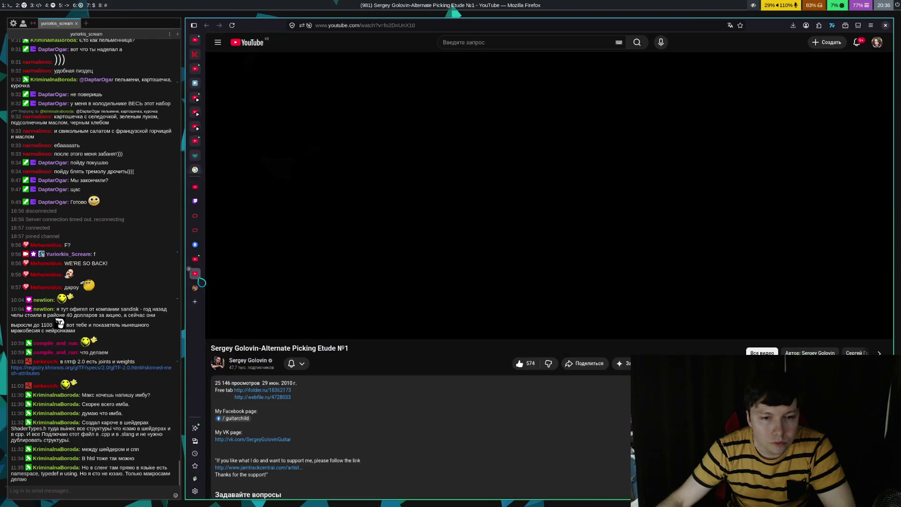
click(195, 301)
text(y)
key(Return)
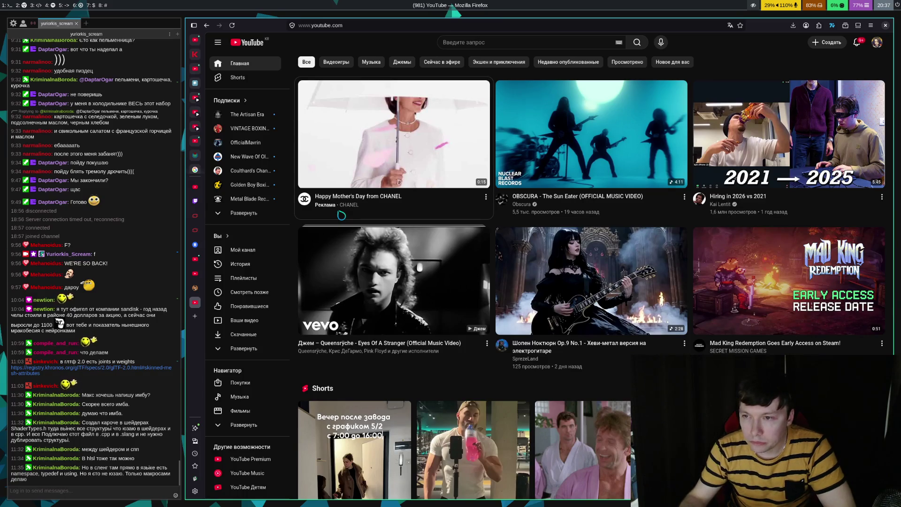
mouse_move(361, 200)
scroll(361, 199, down, 3)
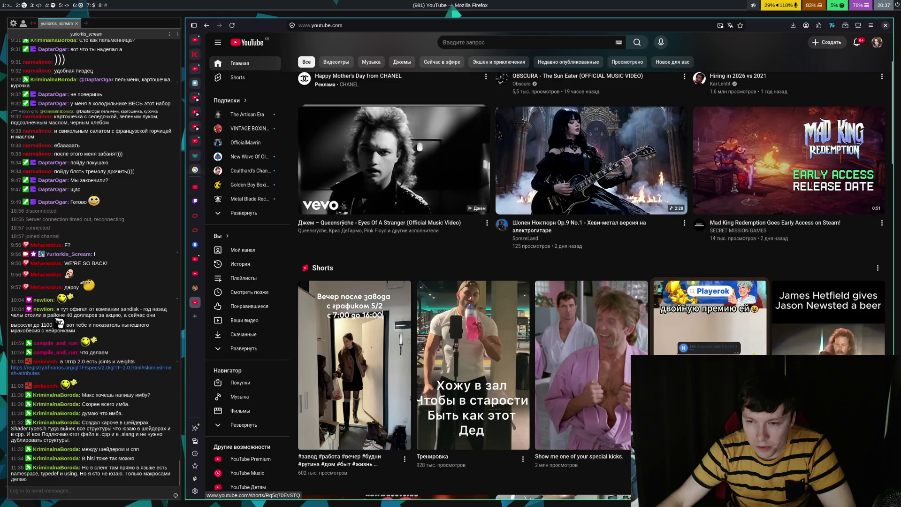
right_click(688, 162)
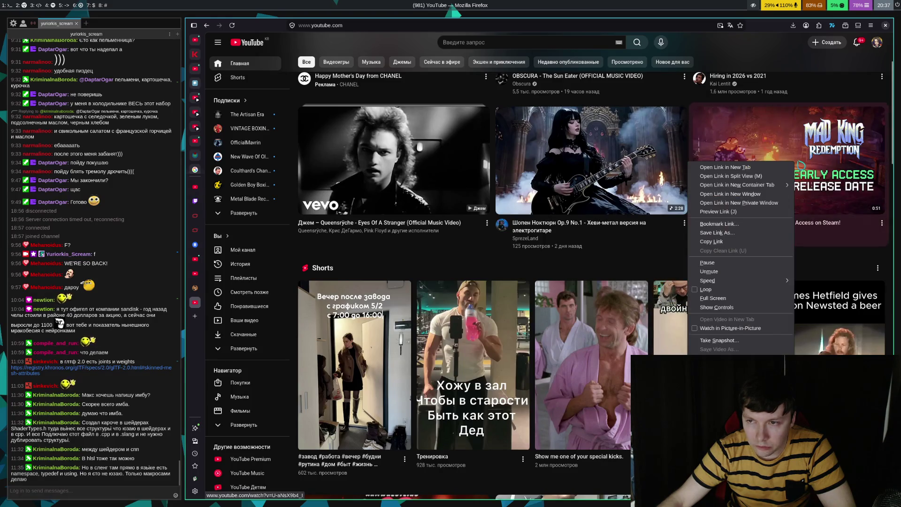
click(629, 81)
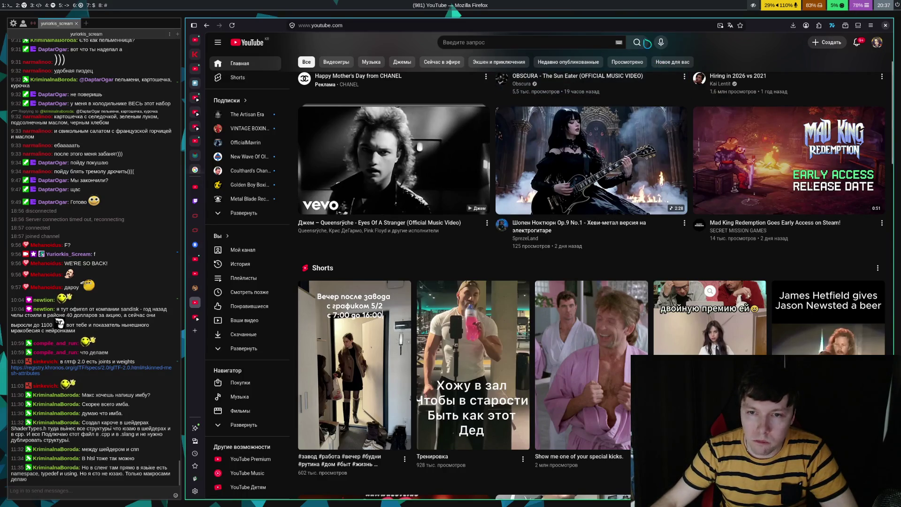
mouse_move(636, 174)
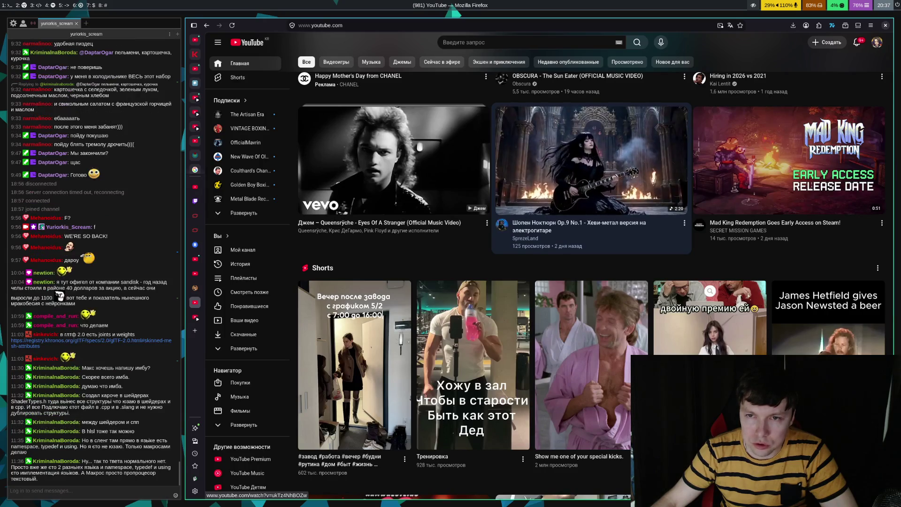
scroll(591, 179, up, 3)
click(494, 43)
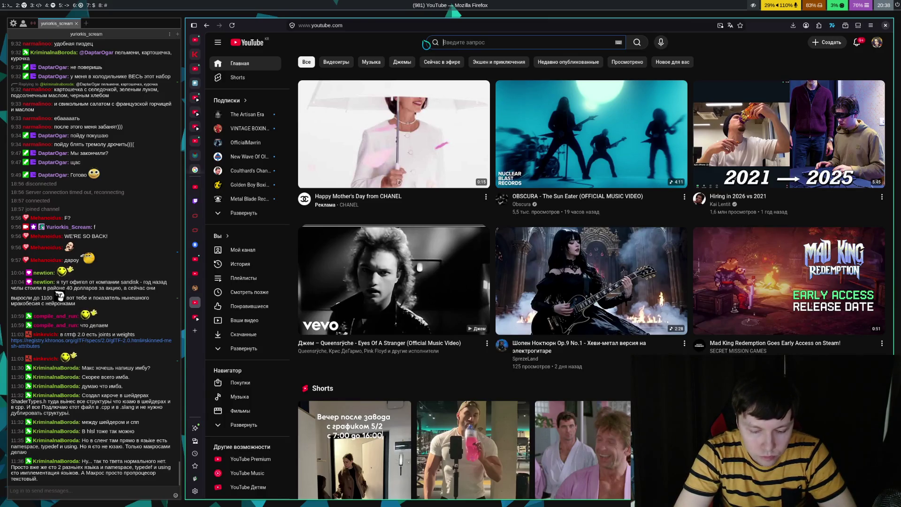
- Search YouTube for 'blender bone animation tutorial' using the suggestion list
text(blender )
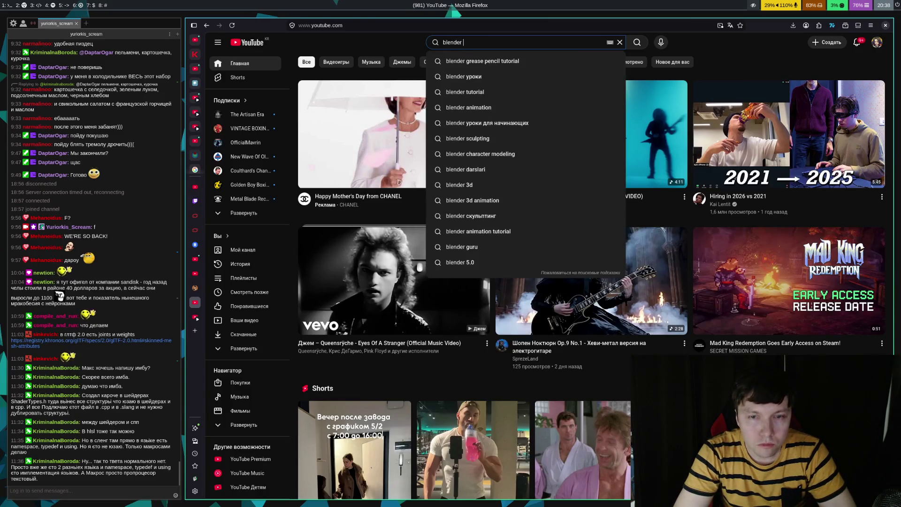
text(bone anima)
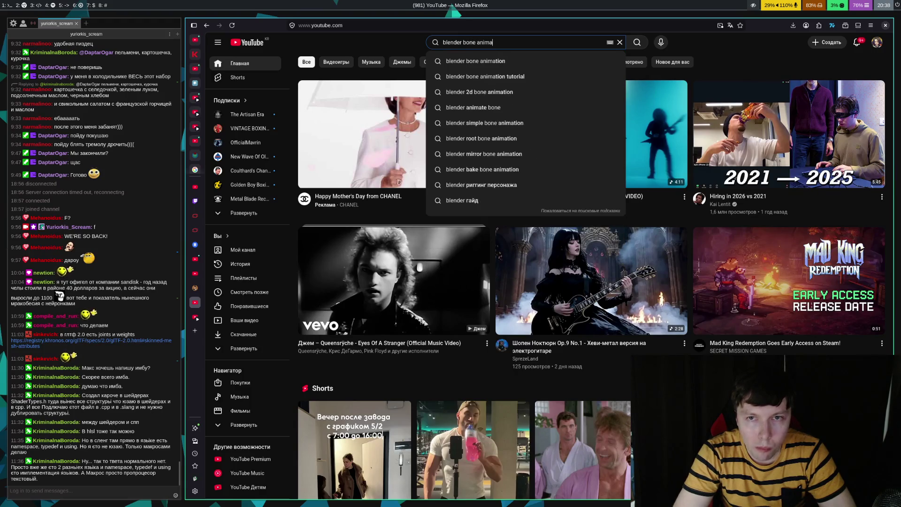
key(Down)
key(Down)
key(Return)
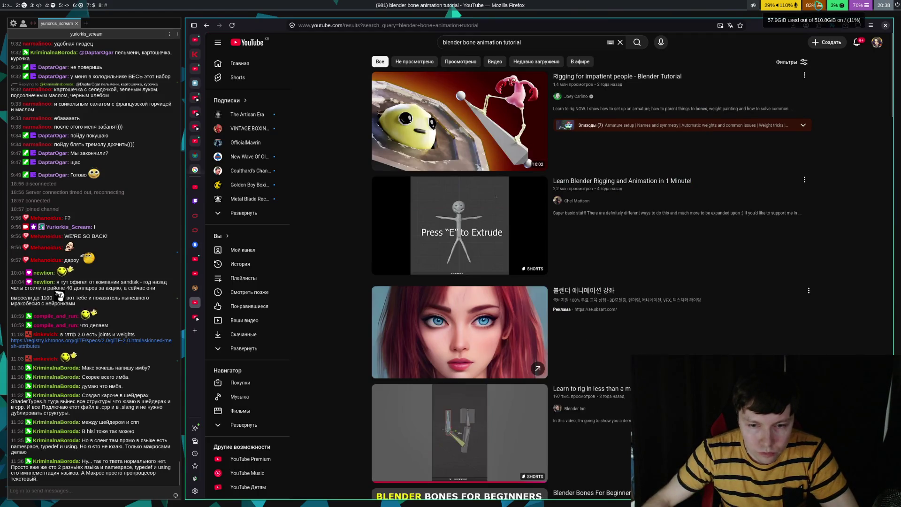
- Scroll through the returned bone rigging tutorials and Shorts
scroll(869, 154, down, 4)
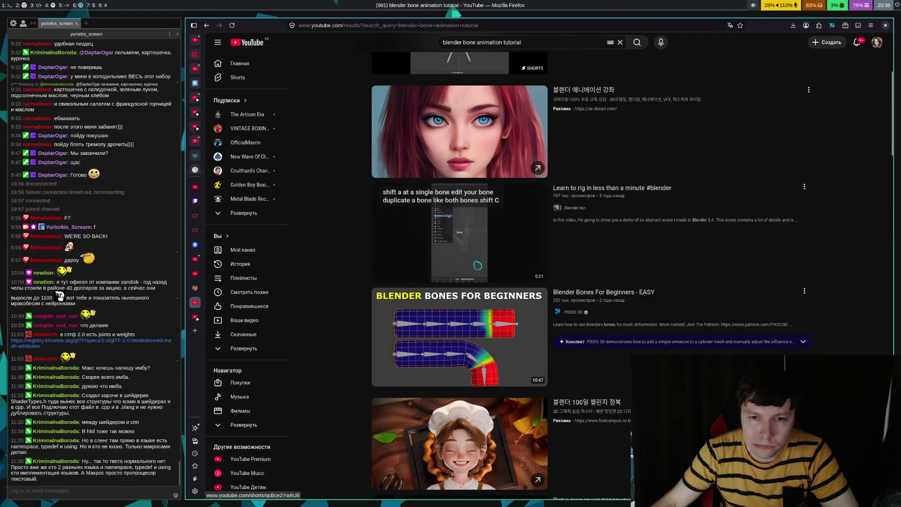
scroll(502, 249, down, 12)
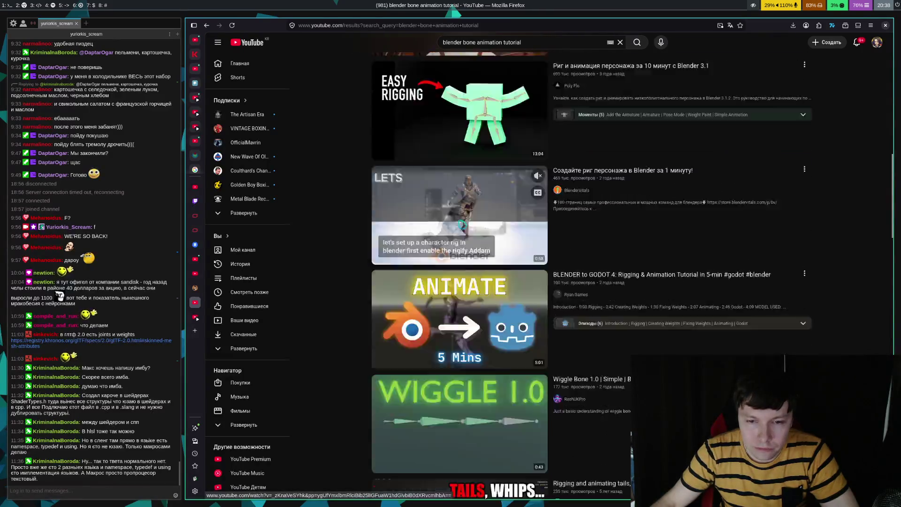
scroll(404, 247, down, 2)
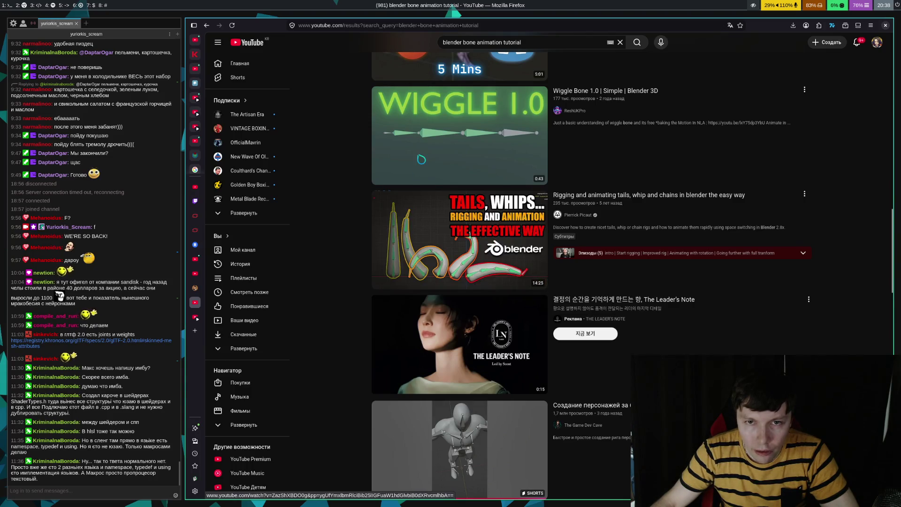
scroll(357, 169, down, 5)
scroll(358, 170, down, 1)
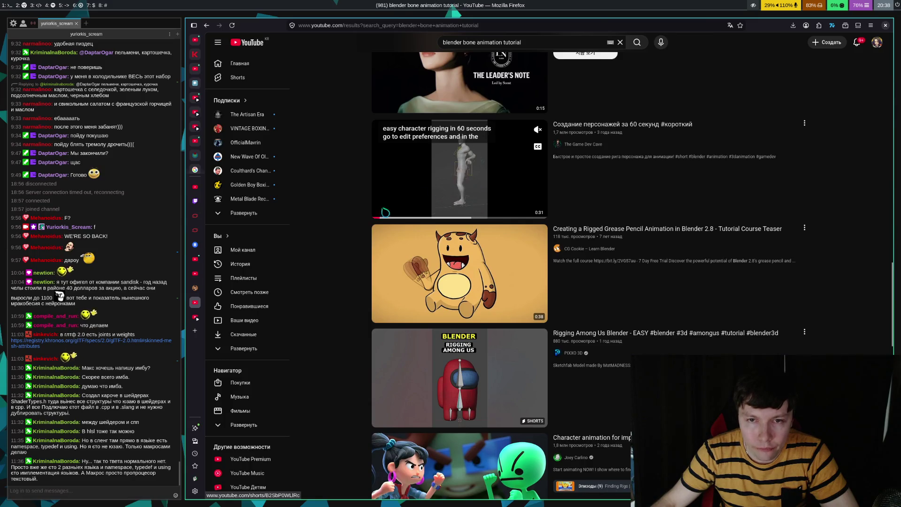
scroll(365, 220, down, 5)
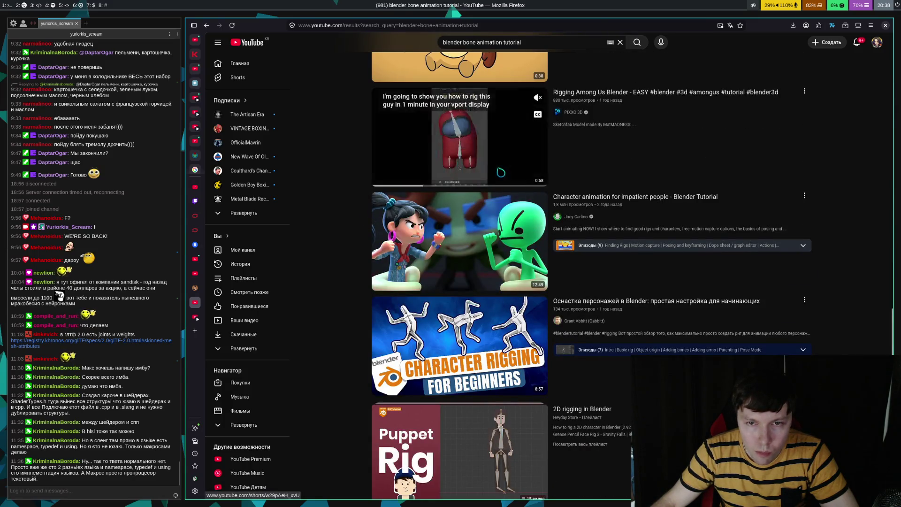
scroll(362, 277, down, 4)
scroll(355, 267, down, 4)
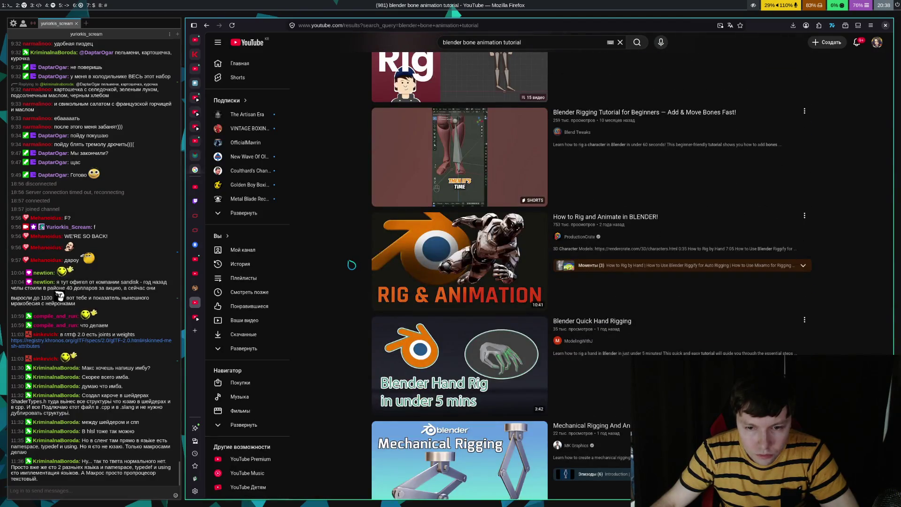
scroll(353, 263, down, 3)
scroll(363, 249, down, 4)
scroll(363, 248, down, 4)
scroll(363, 244, down, 5)
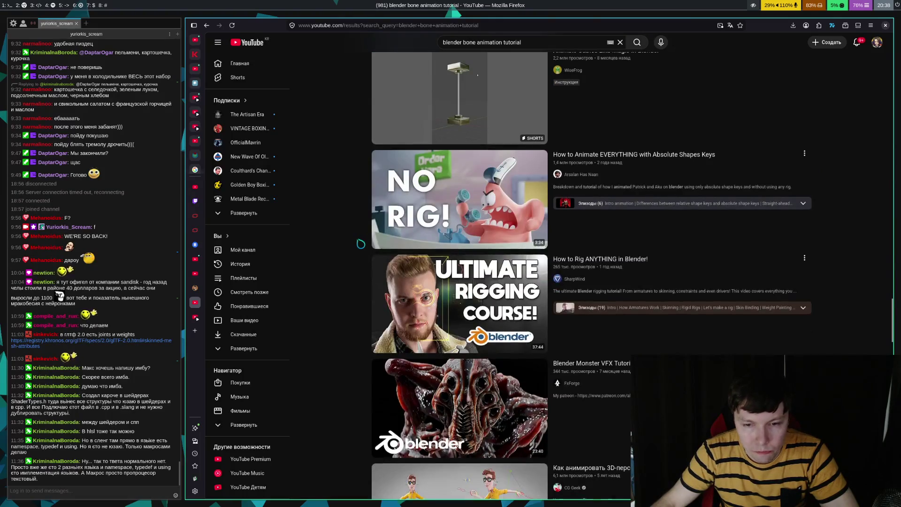
scroll(361, 242, down, 3)
mouse_move(441, 260)
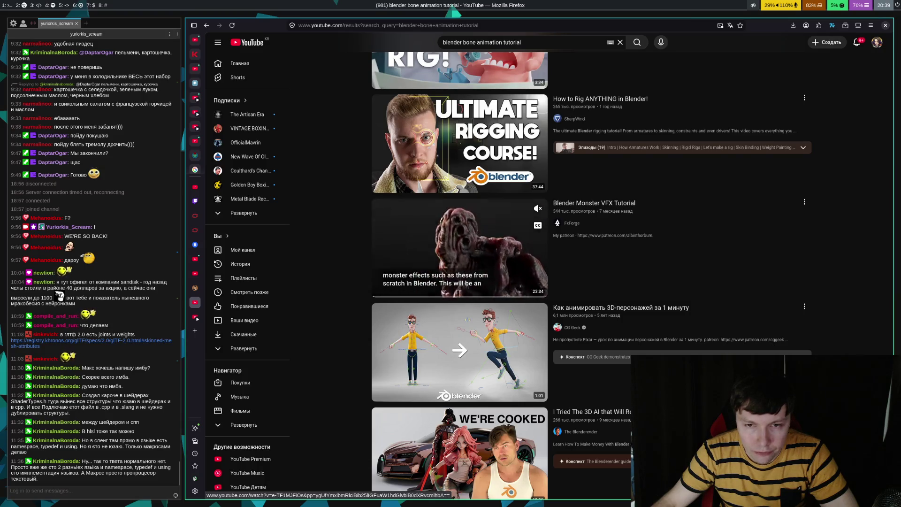
scroll(328, 268, down, 4)
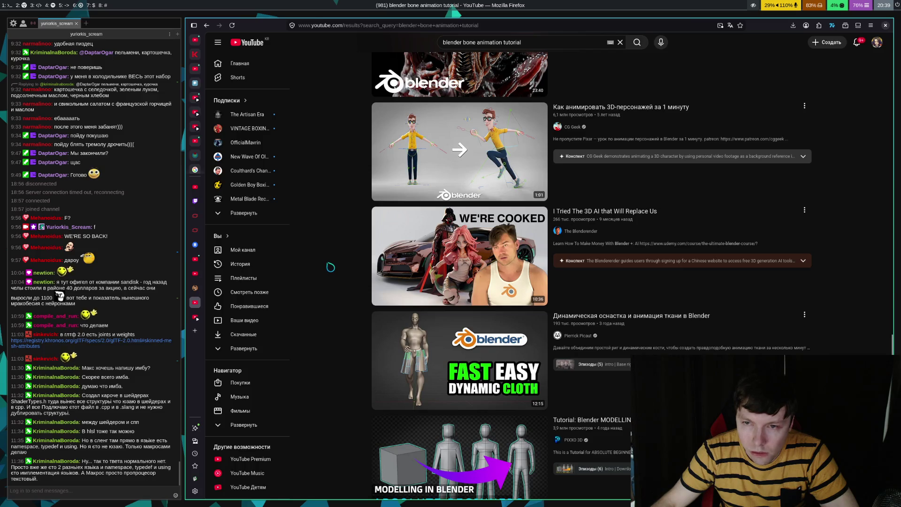
mouse_move(394, 262)
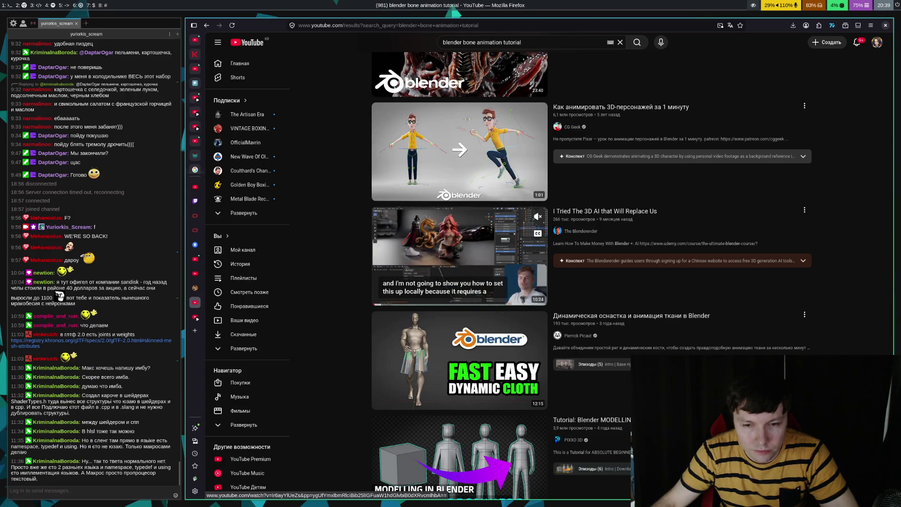
scroll(351, 281, down, 4)
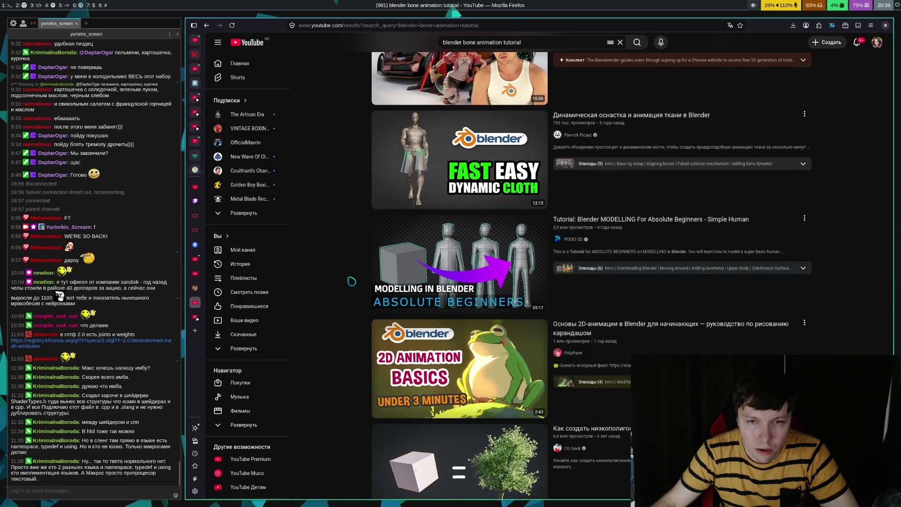
scroll(441, 260, down, 5)
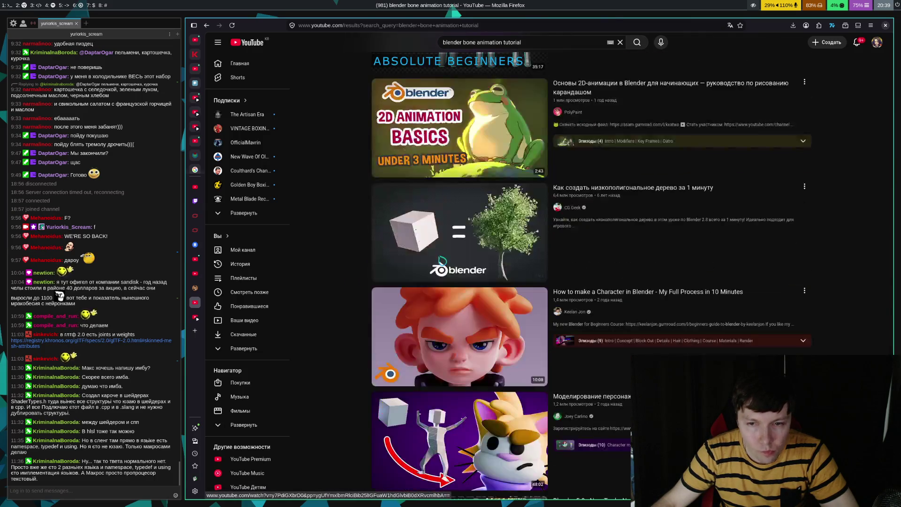
scroll(441, 260, down, 1)
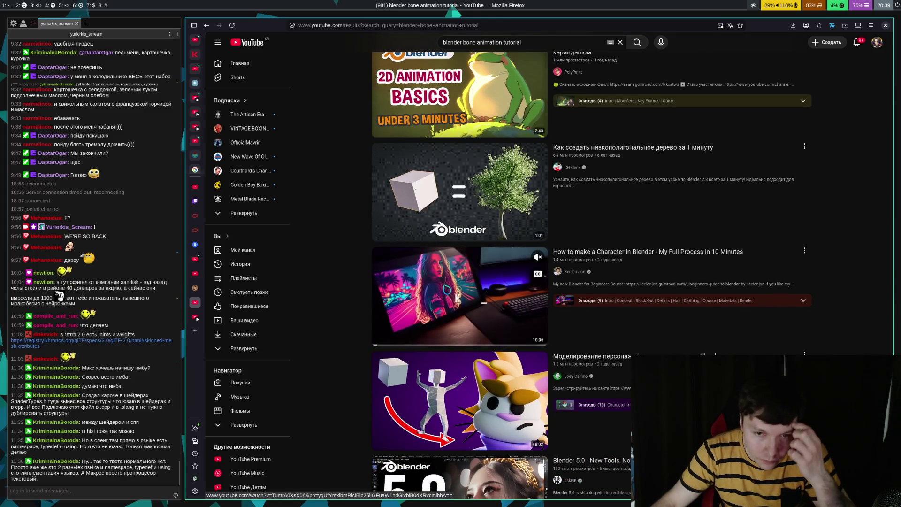
scroll(448, 284, down, 5)
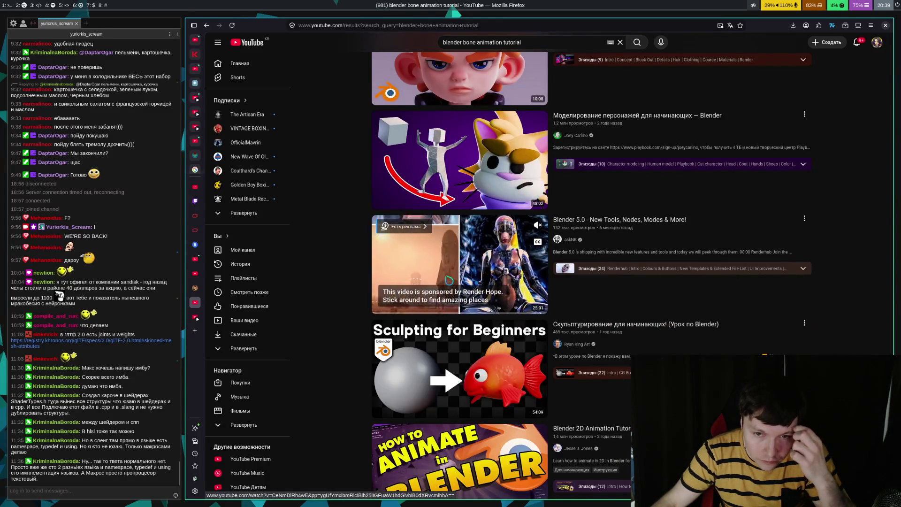
scroll(448, 280, down, 11)
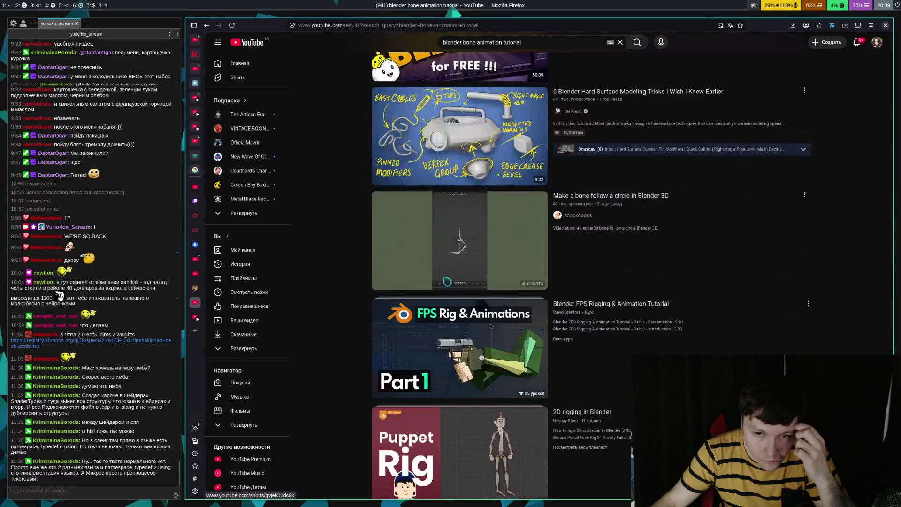
scroll(442, 277, down, 6)
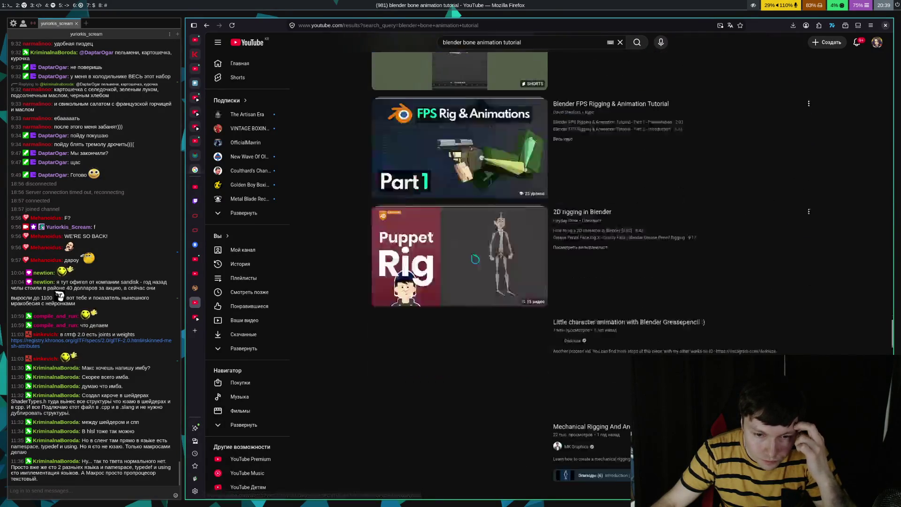
scroll(493, 225, down, 5)
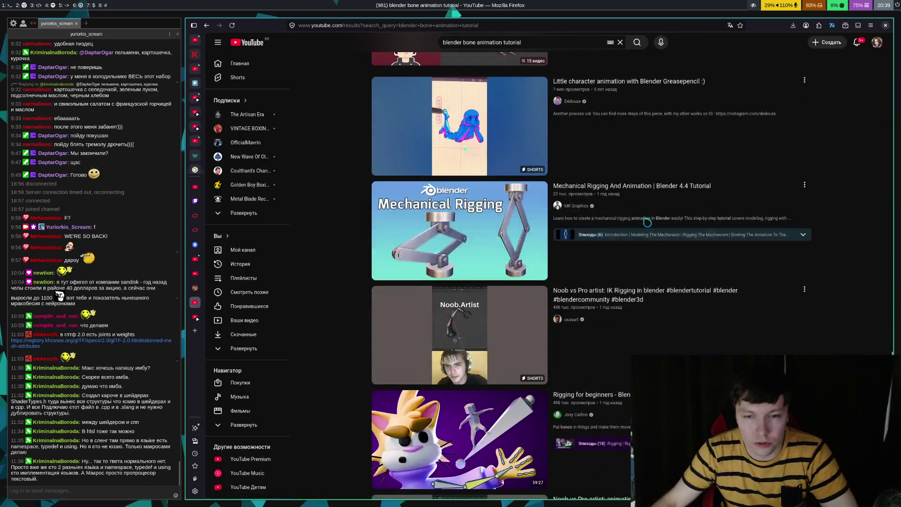
scroll(576, 222, down, 3)
scroll(575, 222, down, 7)
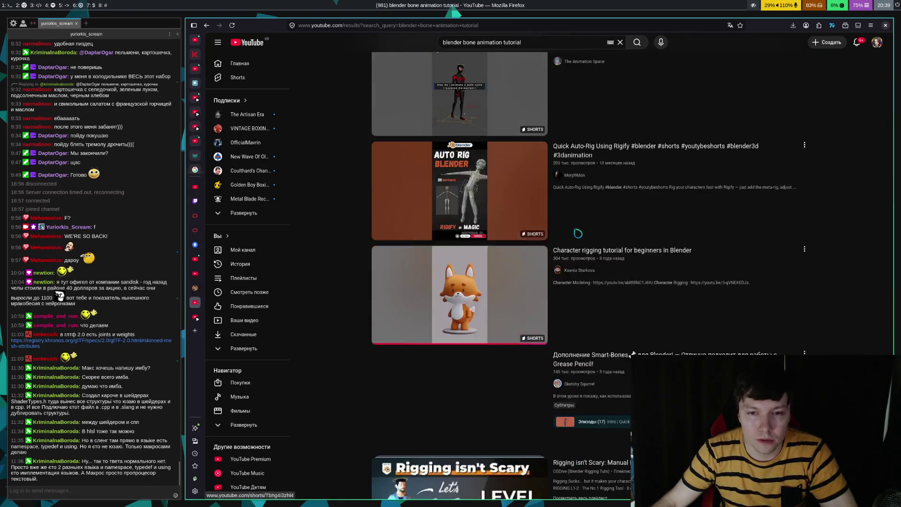
scroll(492, 302, down, 13)
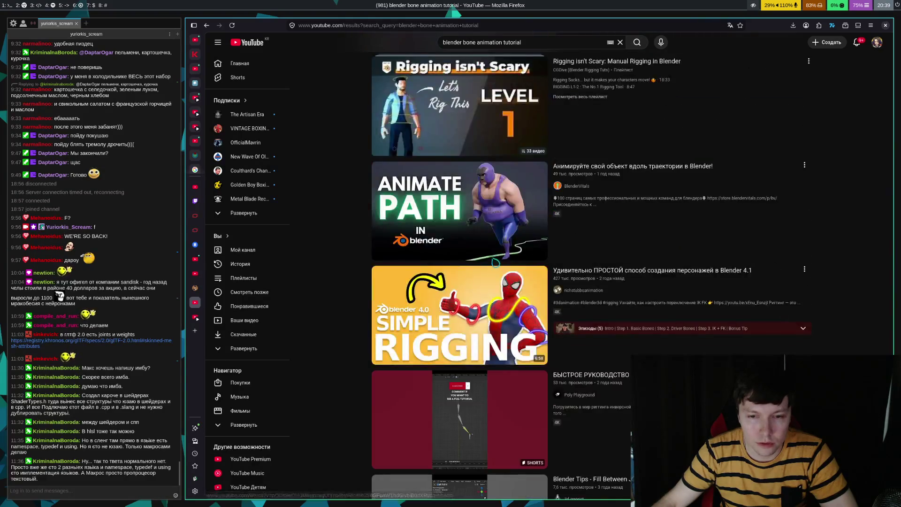
scroll(517, 227, down, 2)
scroll(517, 227, up, 2)
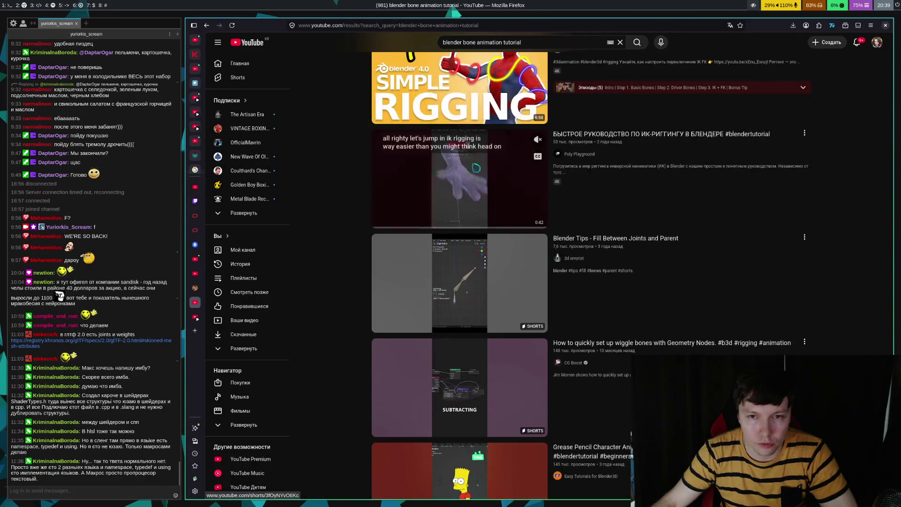
scroll(543, 230, down, 5)
scroll(543, 230, down, 5)
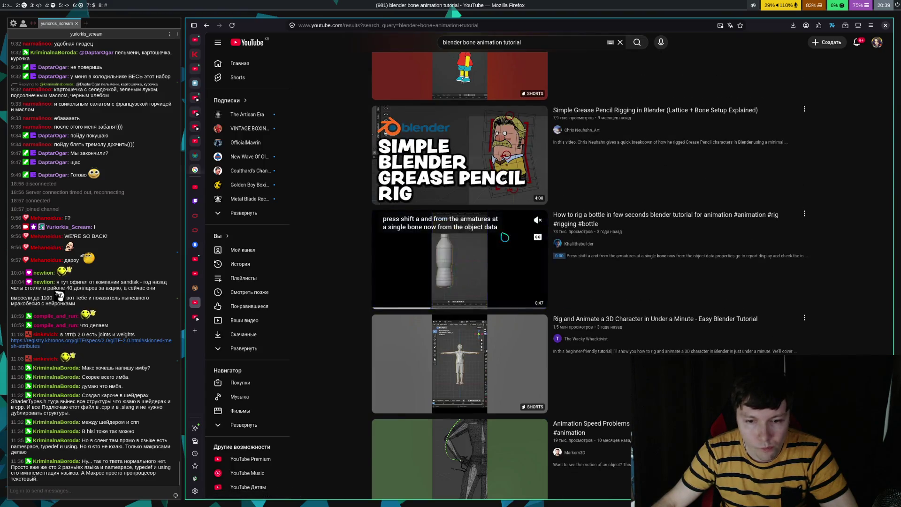
scroll(515, 240, down, 13)
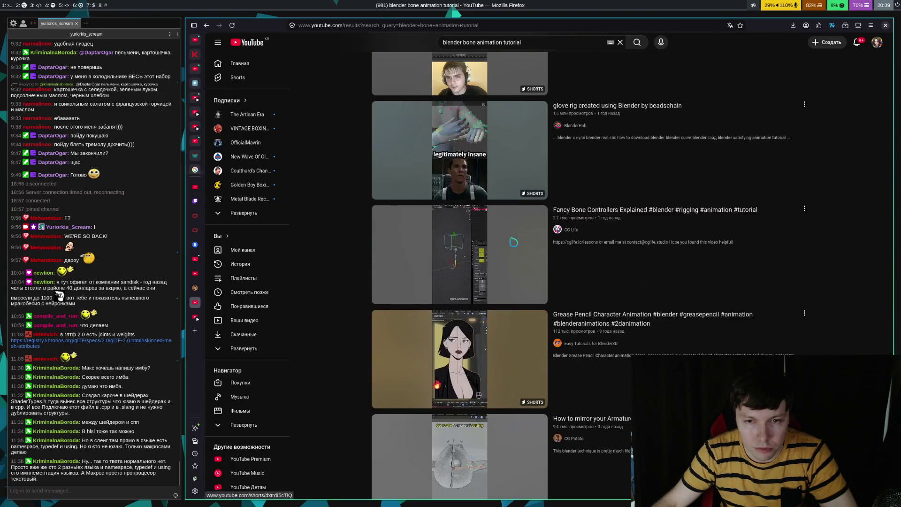
scroll(518, 240, down, 12)
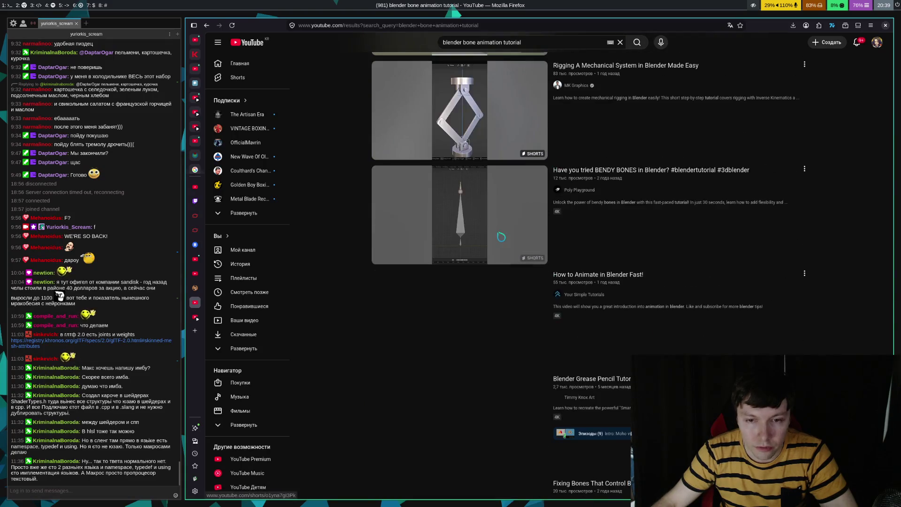
scroll(524, 235, down, 4)
scroll(525, 235, down, 15)
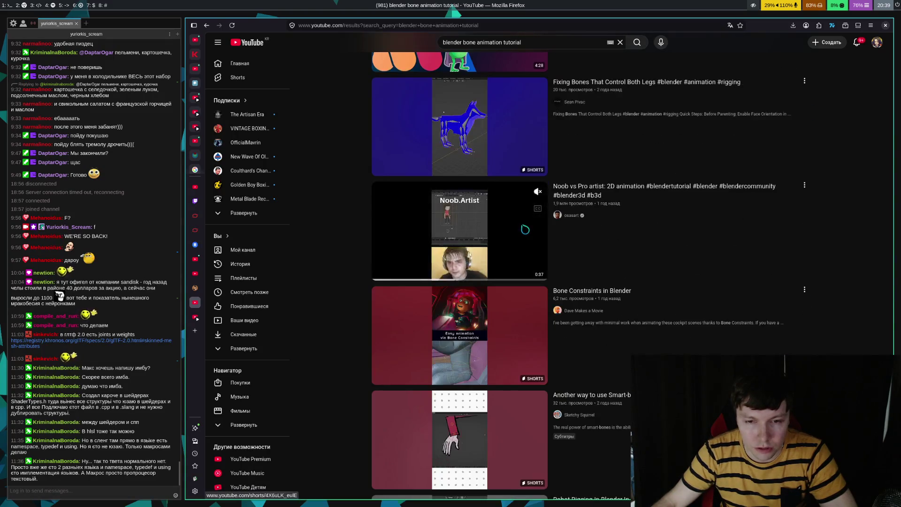
mouse_move(524, 234)
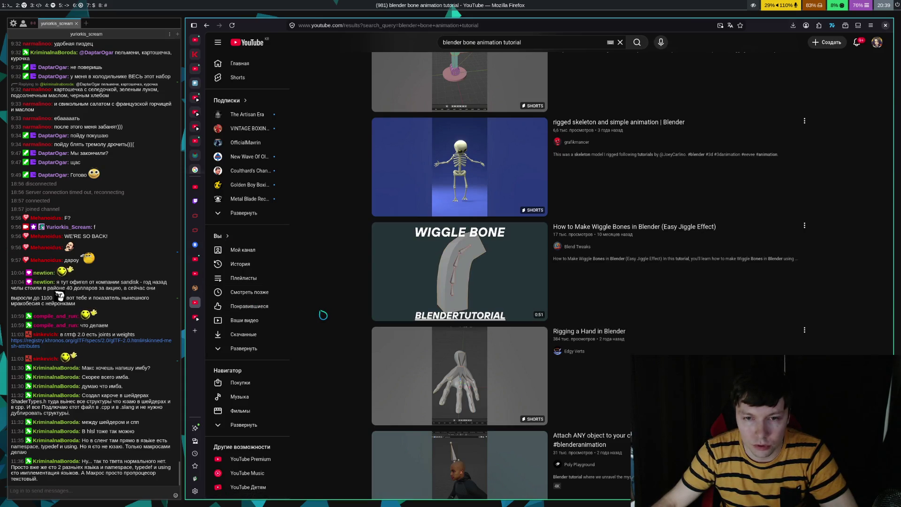
mouse_move(403, 285)
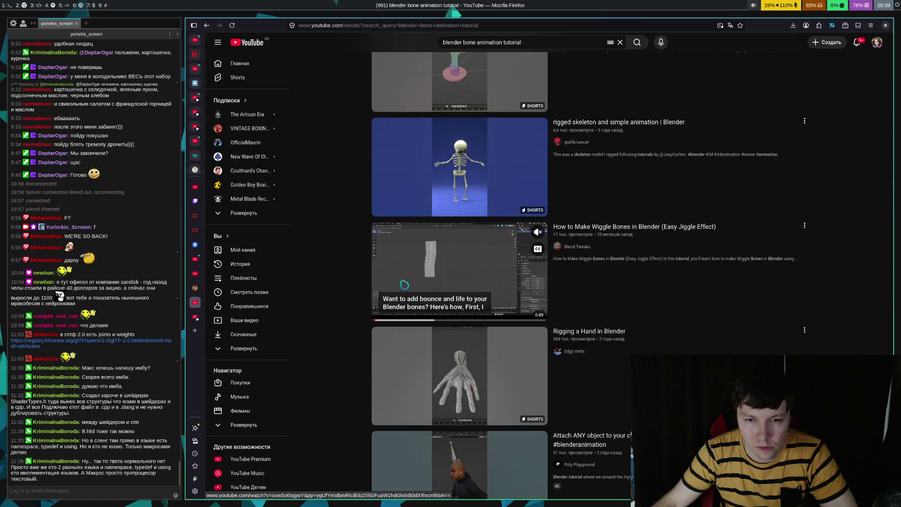
right_click(404, 284)
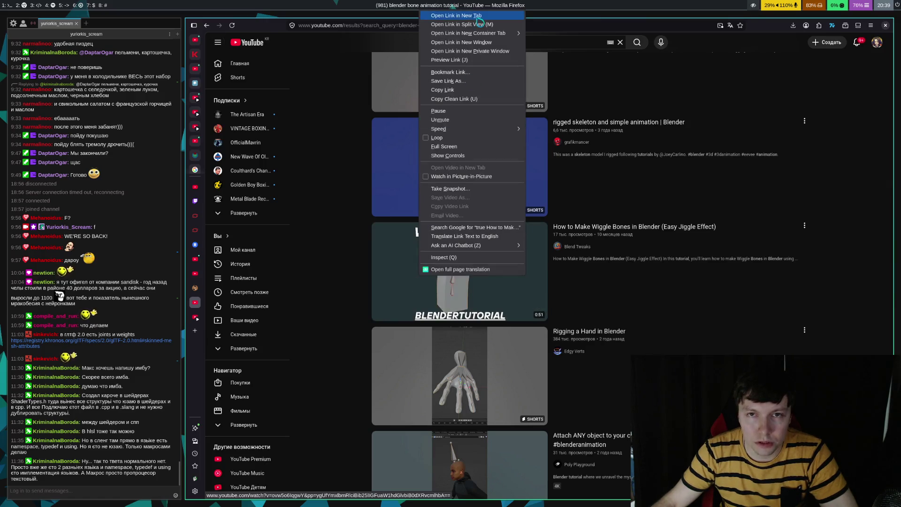
key(Escape)
scroll(384, 261, down, 3)
scroll(378, 246, down, 6)
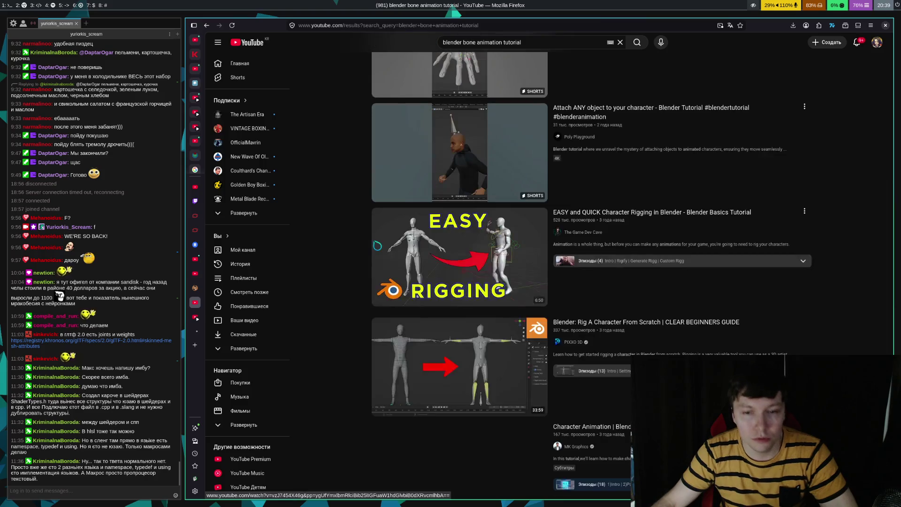
scroll(469, 193, down, 4)
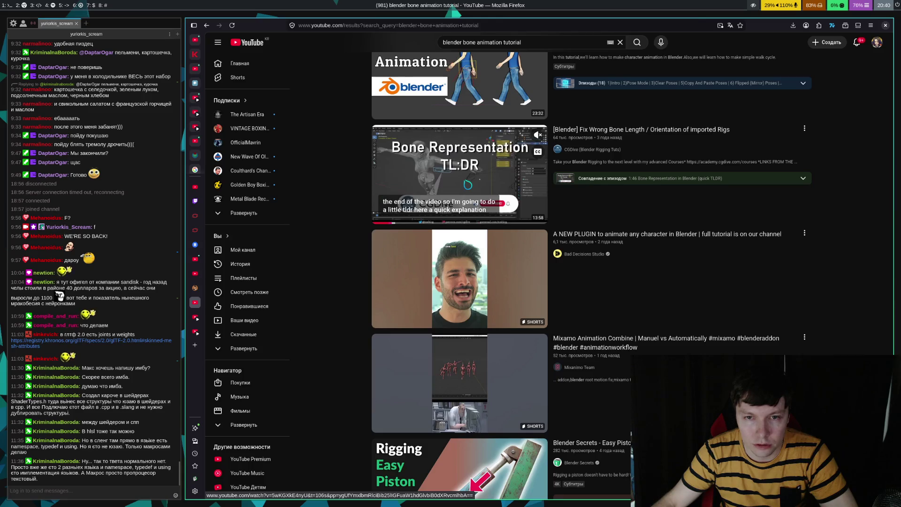
scroll(460, 169, down, 6)
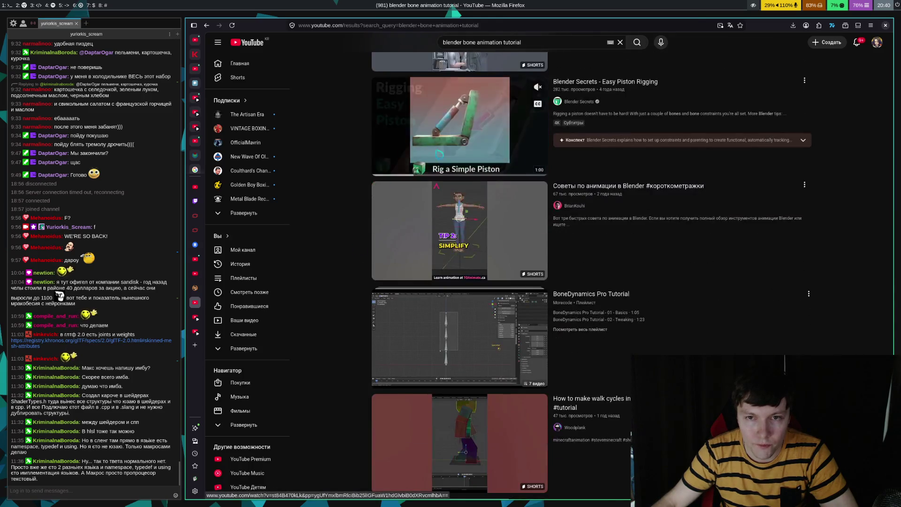
scroll(342, 290, down, 15)
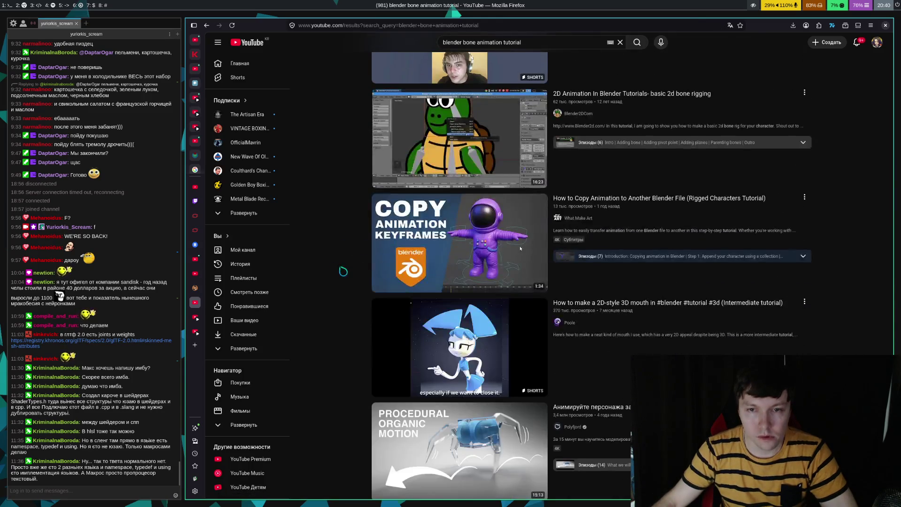
scroll(341, 290, down, 3)
scroll(346, 281, down, 15)
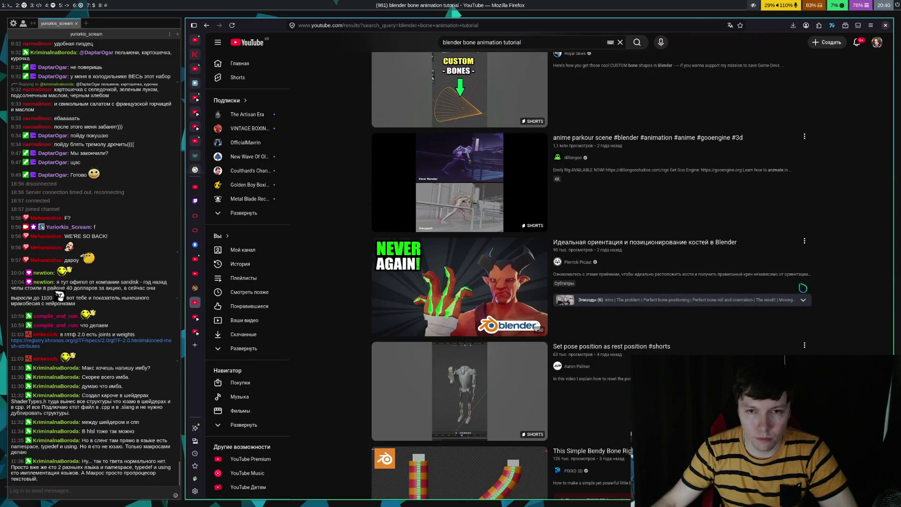
key(Home)
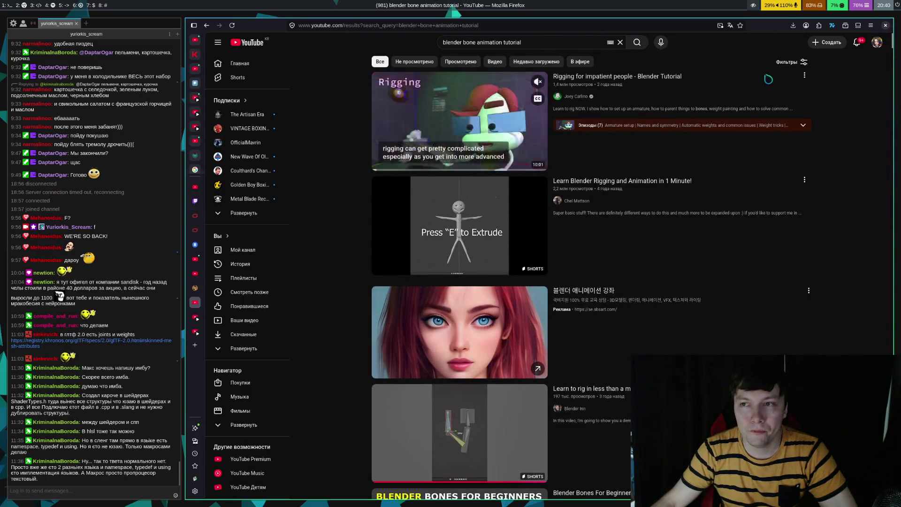
- Apply a duration filter, first 3–20 минут, then settle on Менее 3 минут
click(791, 61)
click(494, 239)
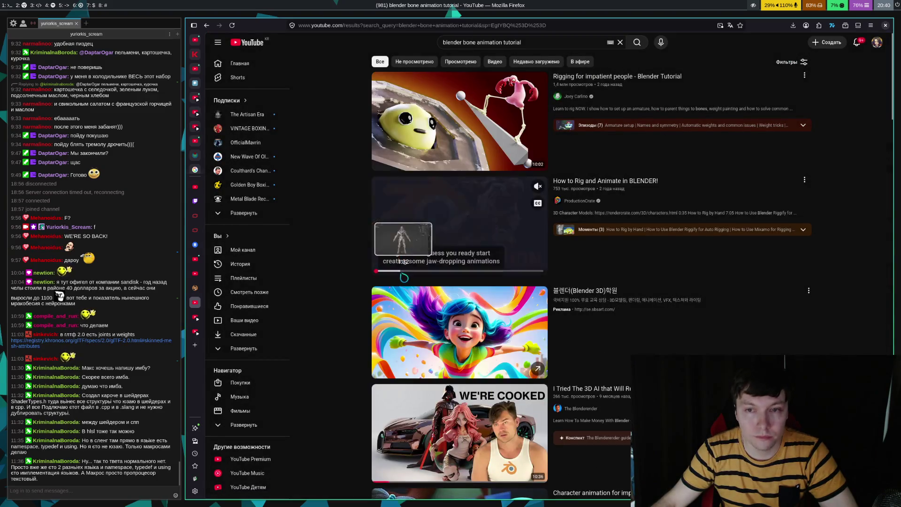
scroll(365, 239, down, 6)
scroll(365, 239, down, 10)
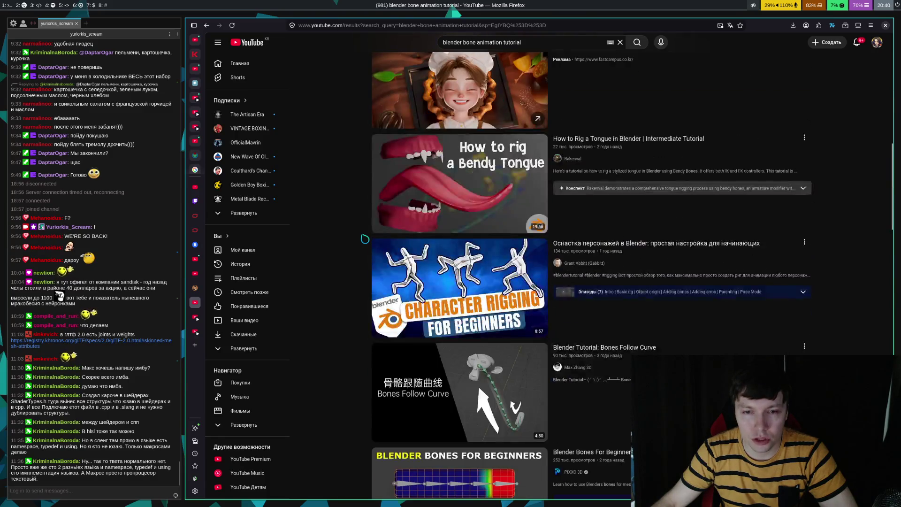
scroll(372, 240, up, 15)
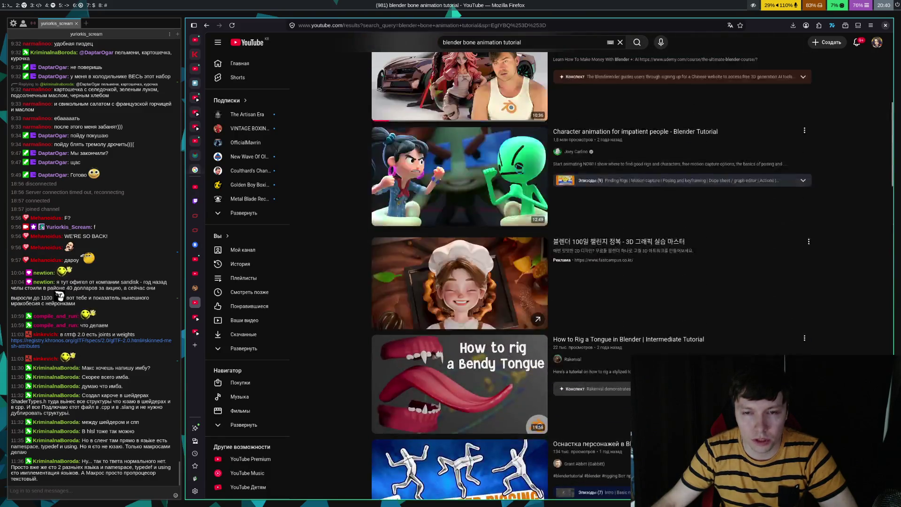
click(792, 61)
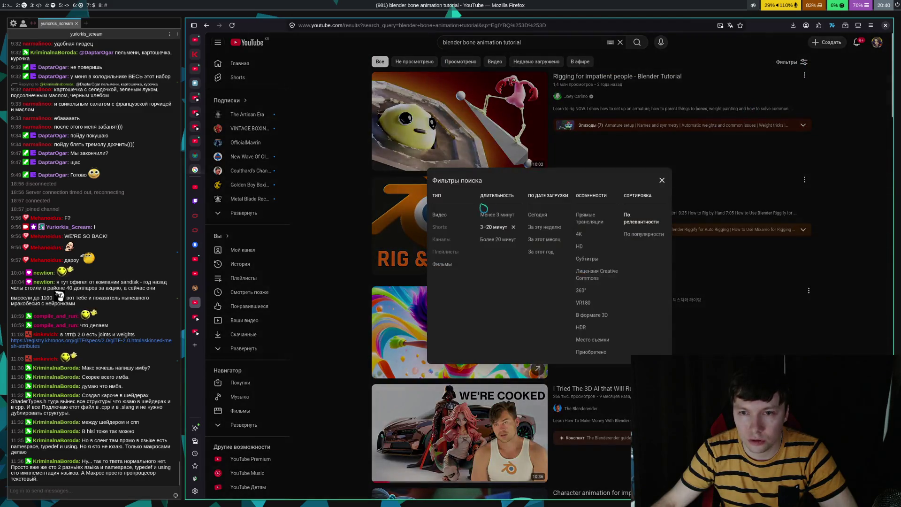
click(498, 217)
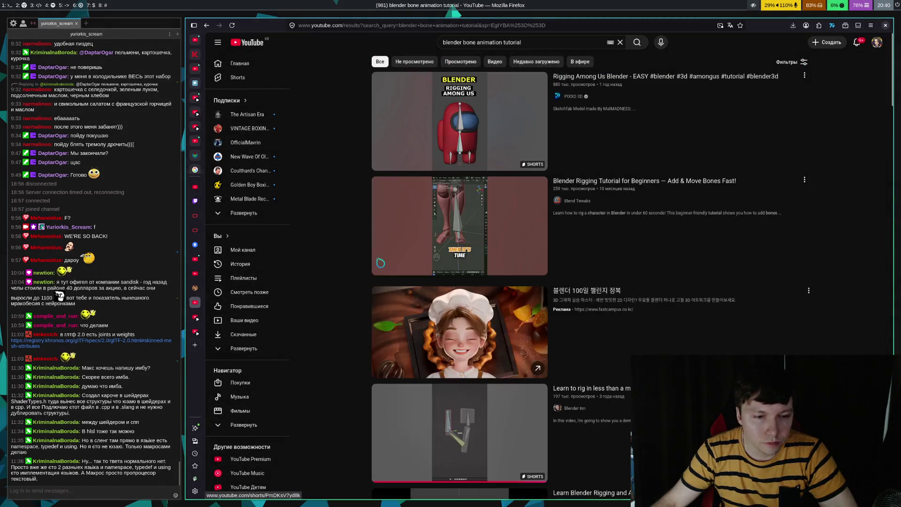
scroll(351, 218, down, 5)
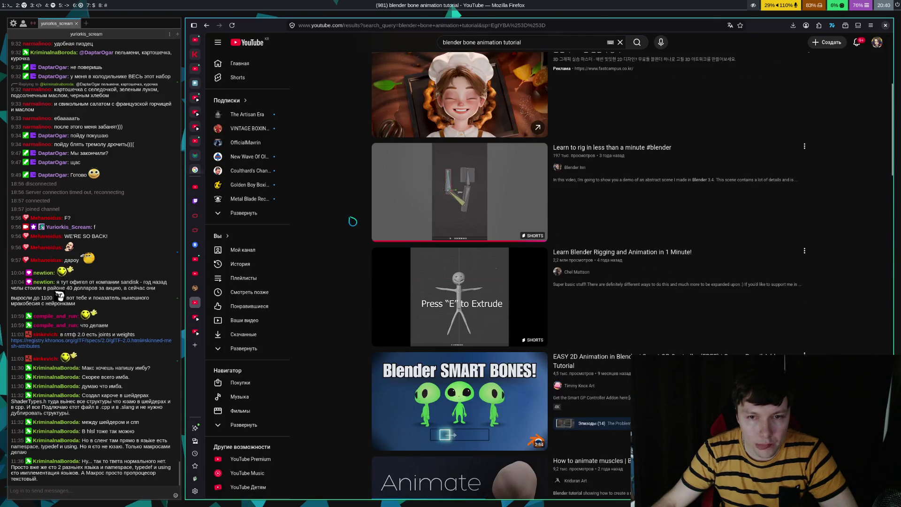
scroll(353, 221, up, 5)
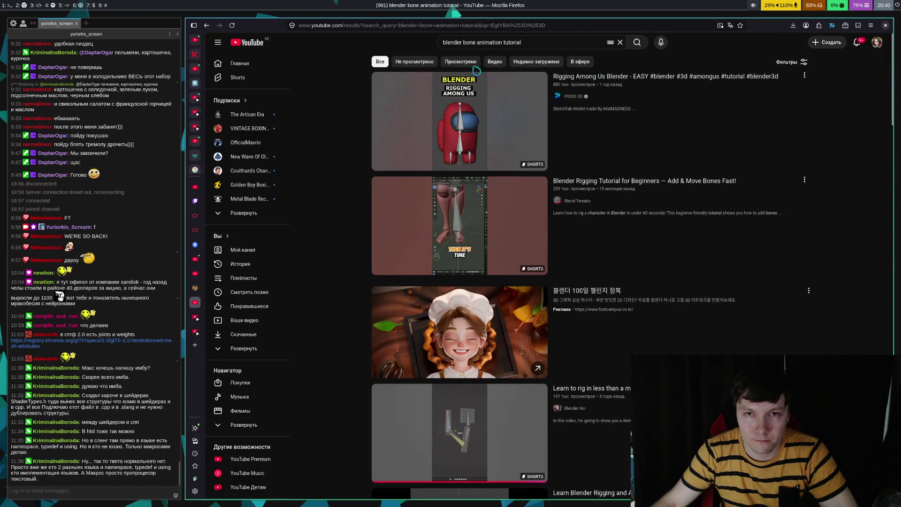
click(793, 62)
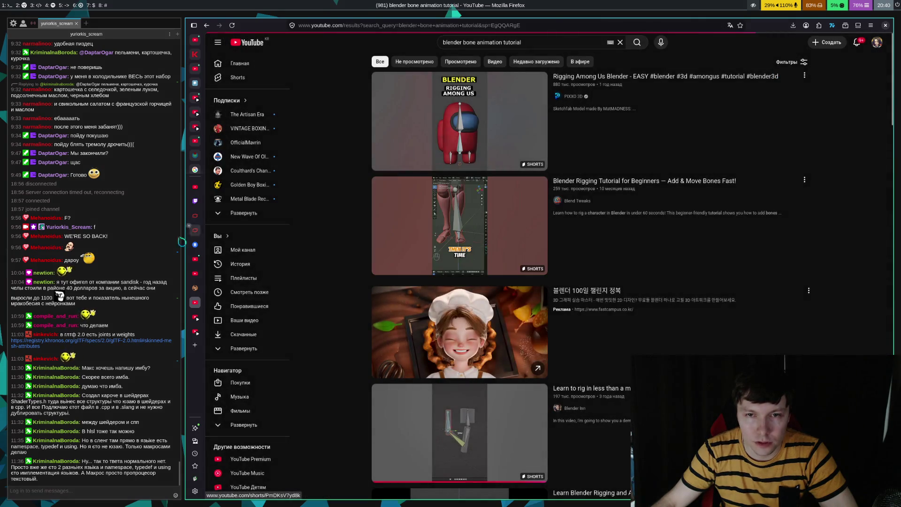
scroll(339, 227, down, 15)
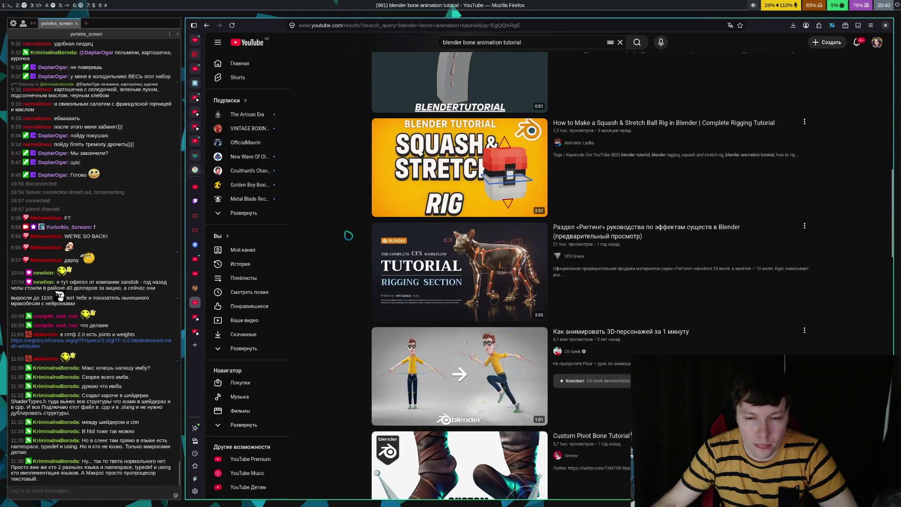
scroll(349, 235, down, 15)
scroll(349, 235, down, 6)
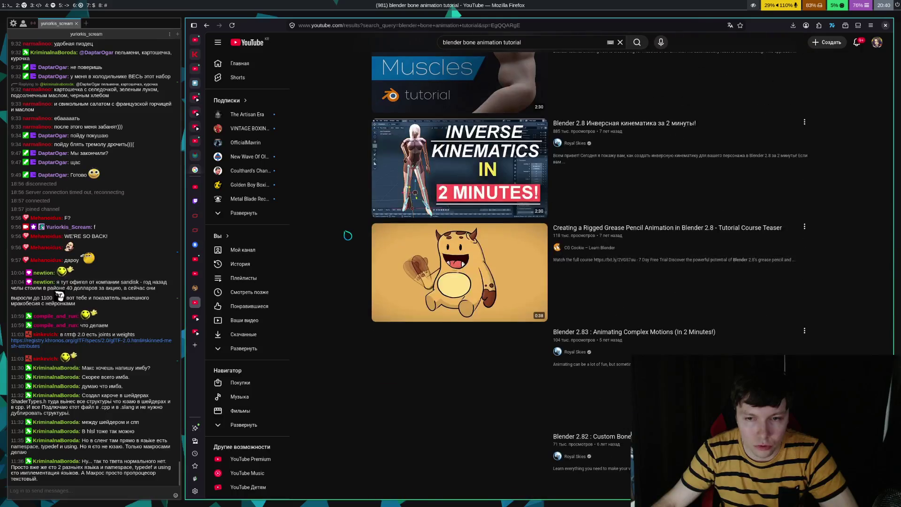
scroll(348, 236, down, 4)
scroll(351, 235, up, 10)
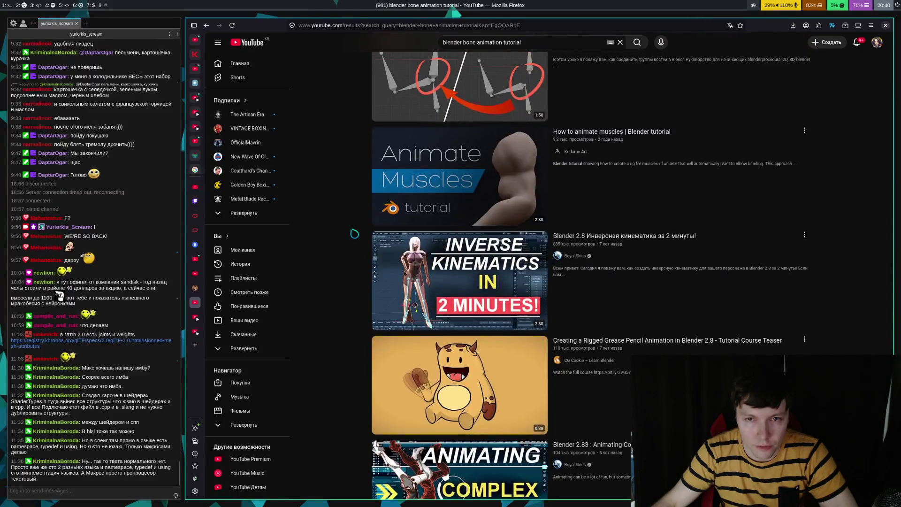
scroll(350, 235, up, 6)
scroll(351, 234, down, 12)
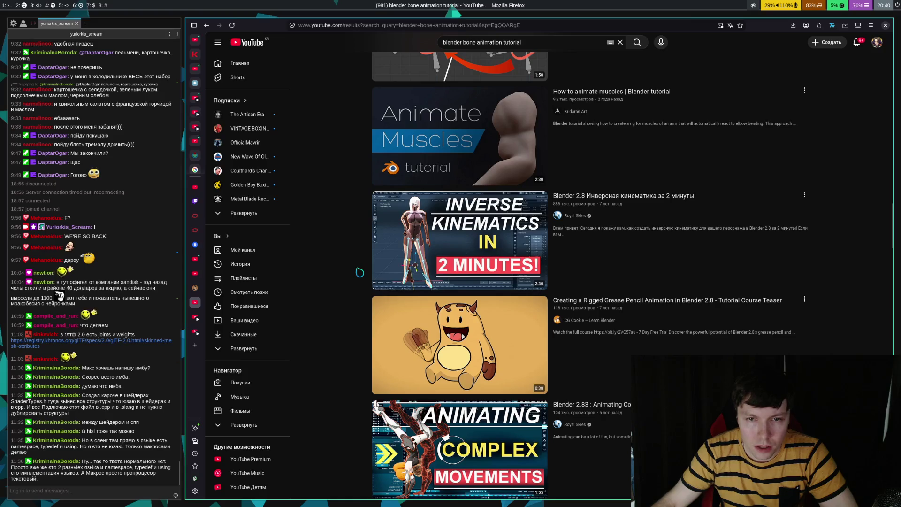
mouse_move(402, 253)
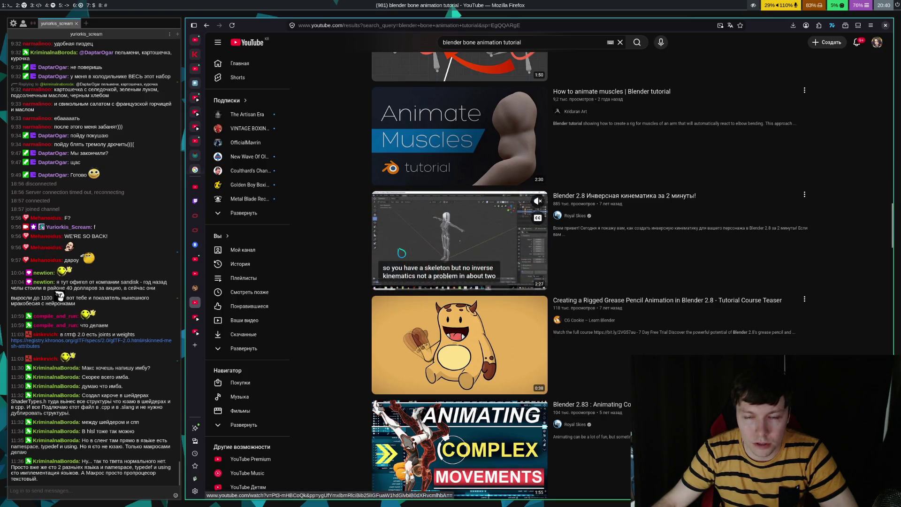
scroll(400, 253, down, 5)
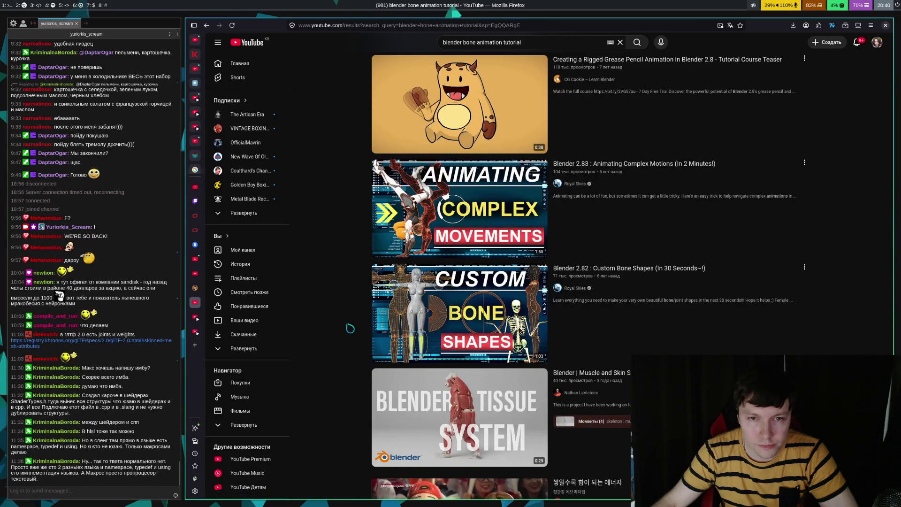
mouse_move(406, 235)
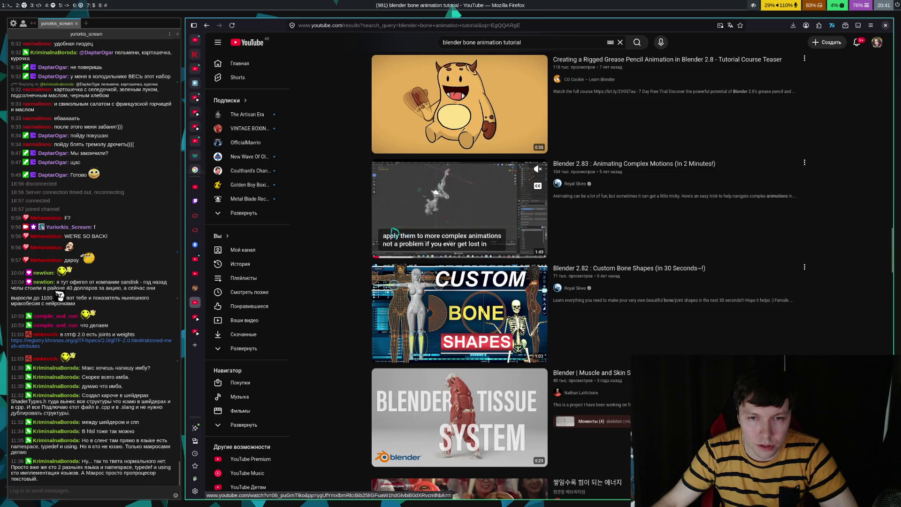
scroll(345, 242, down, 4)
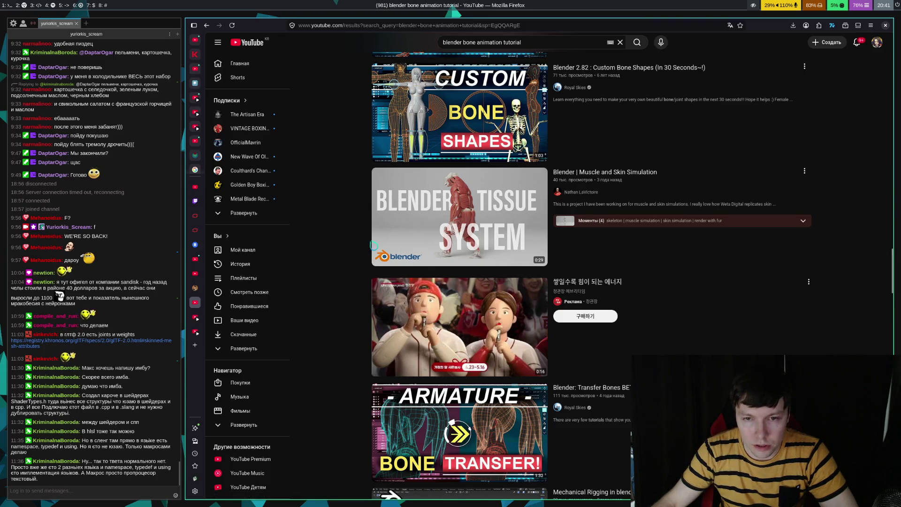
scroll(370, 246, down, 3)
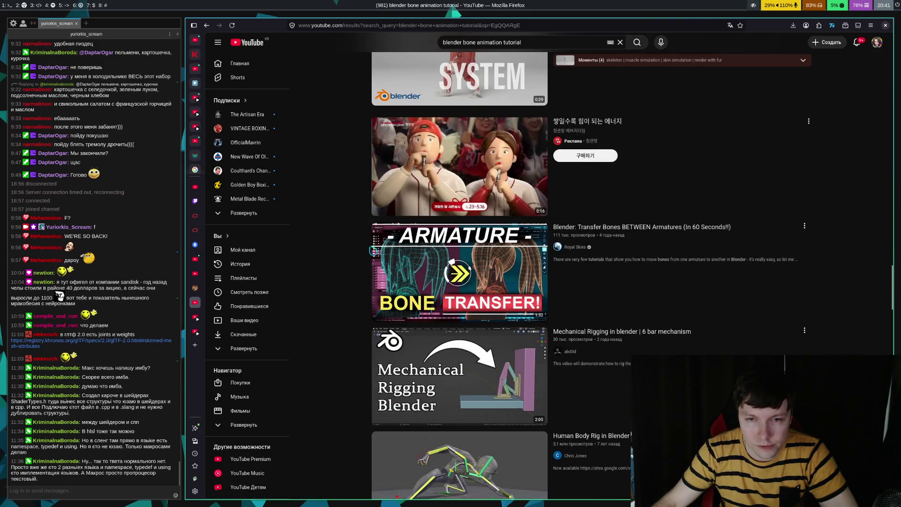
mouse_move(463, 277)
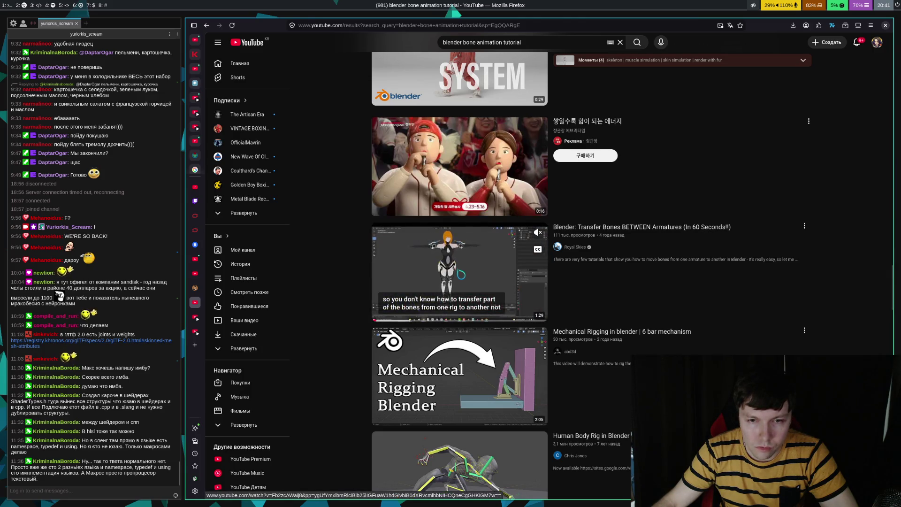
right_click(458, 264)
scroll(376, 215, down, 5)
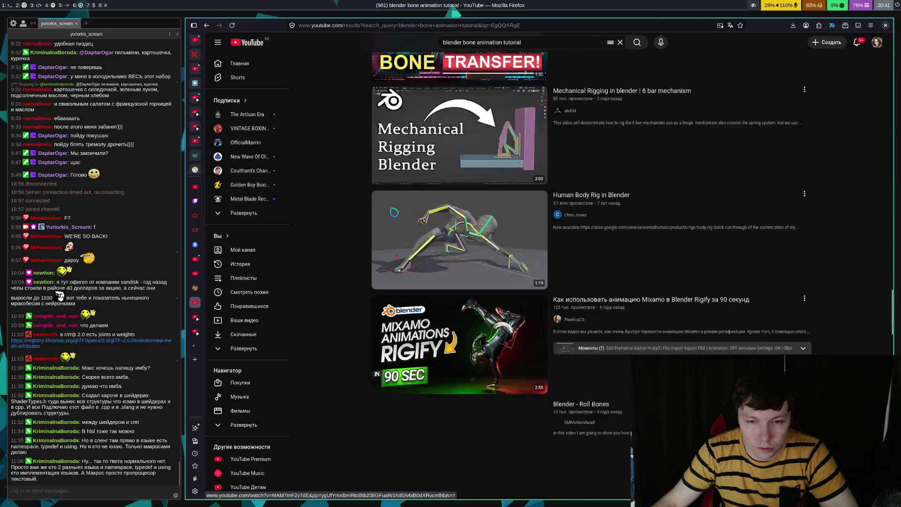
scroll(377, 214, down, 5)
scroll(377, 215, down, 10)
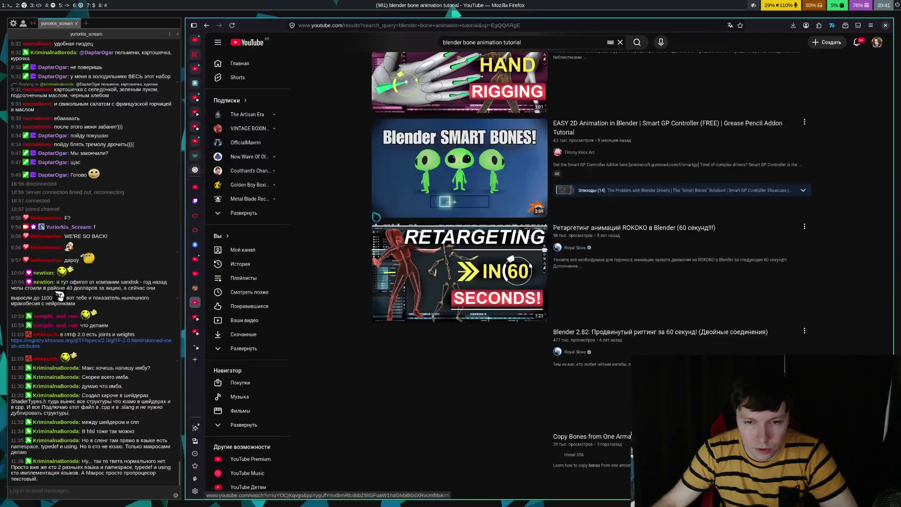
scroll(378, 214, down, 3)
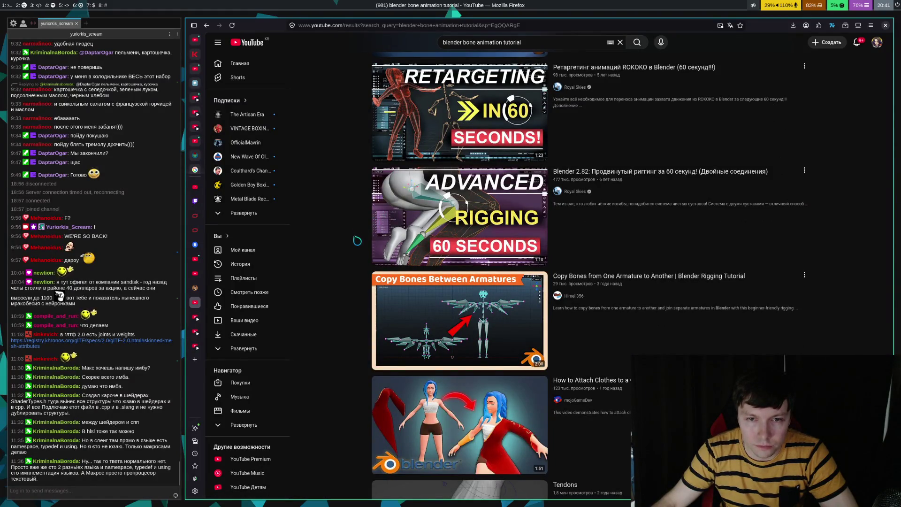
mouse_move(515, 233)
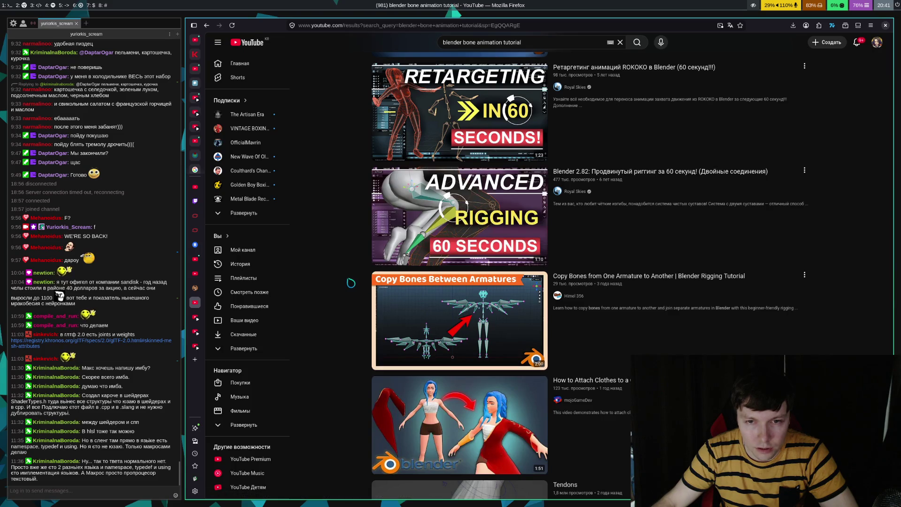
scroll(351, 283, down, 7)
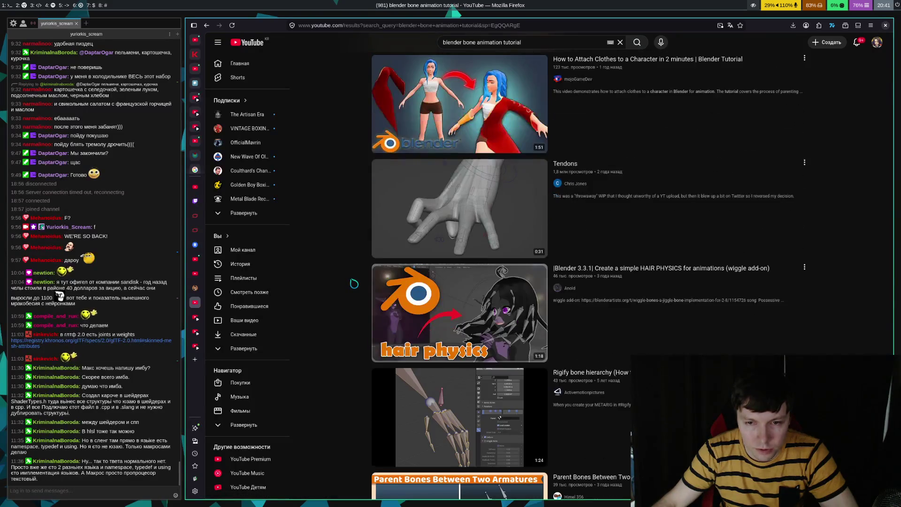
scroll(354, 283, down, 4)
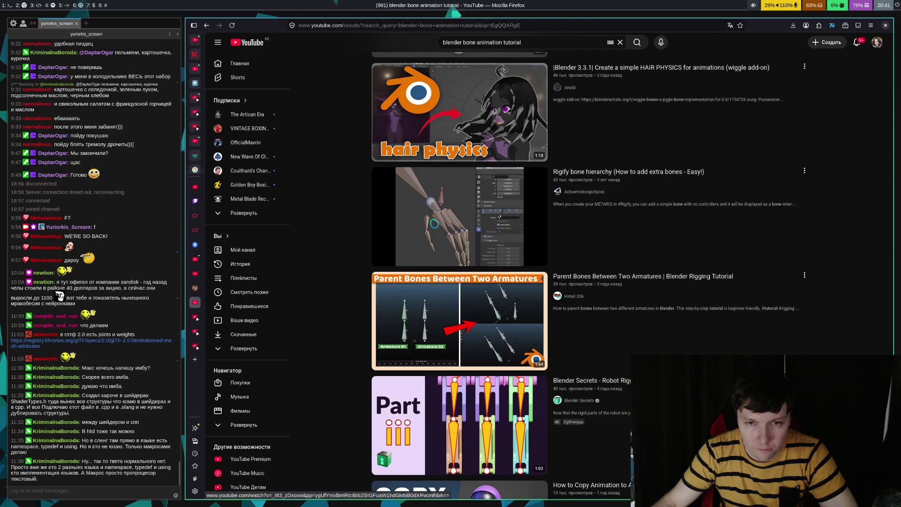
scroll(520, 421, down, 2)
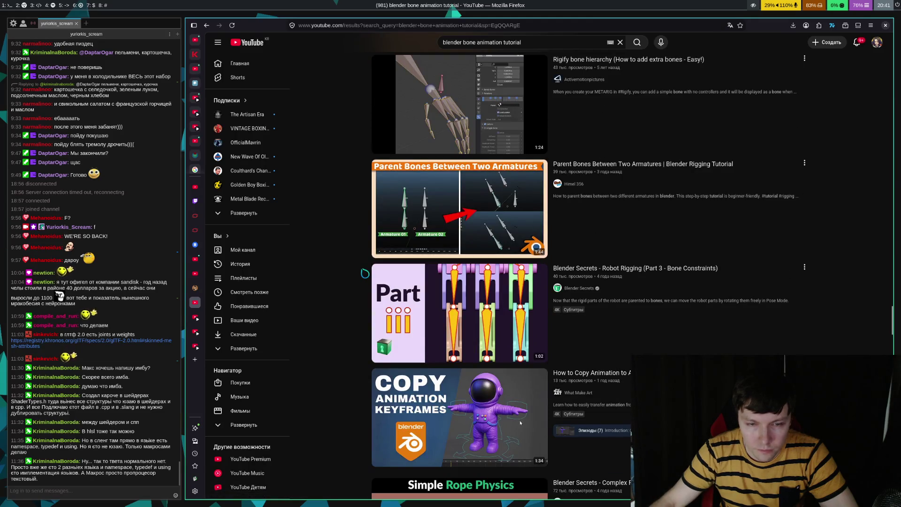
scroll(520, 421, down, 9)
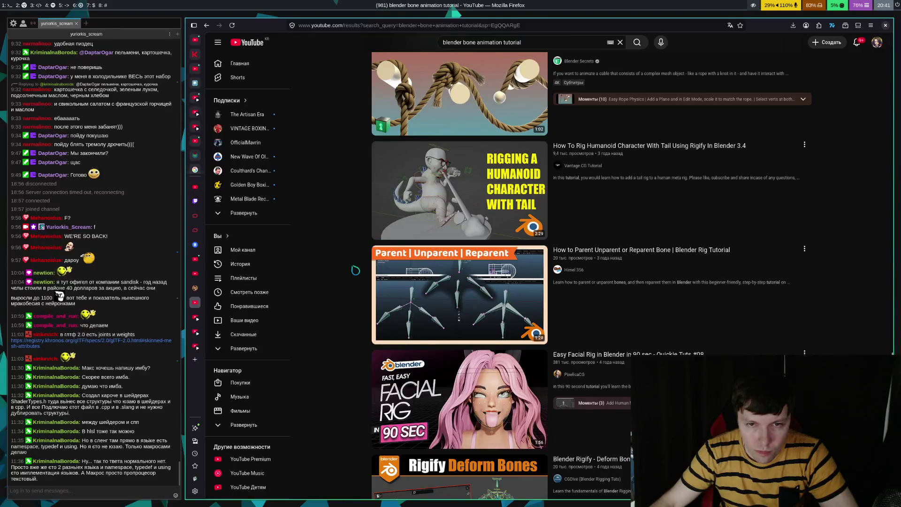
scroll(358, 277, down, 5)
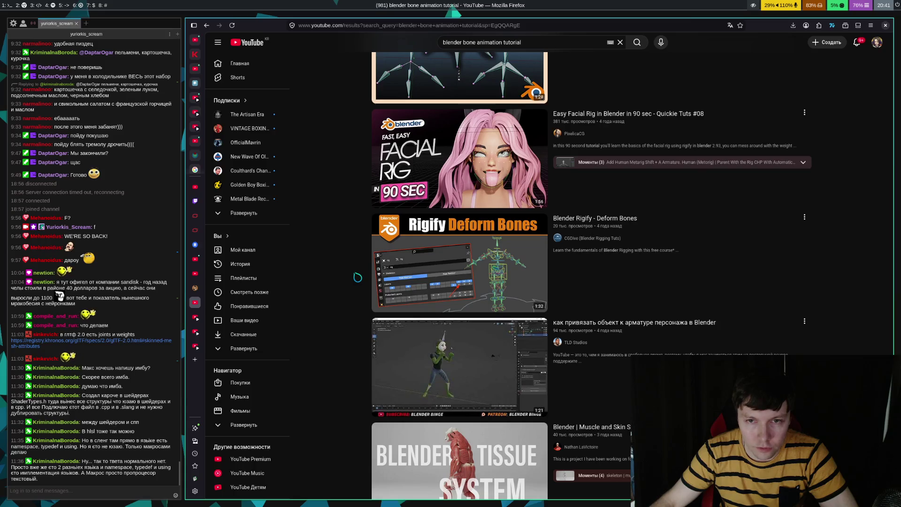
scroll(365, 246, down, 5)
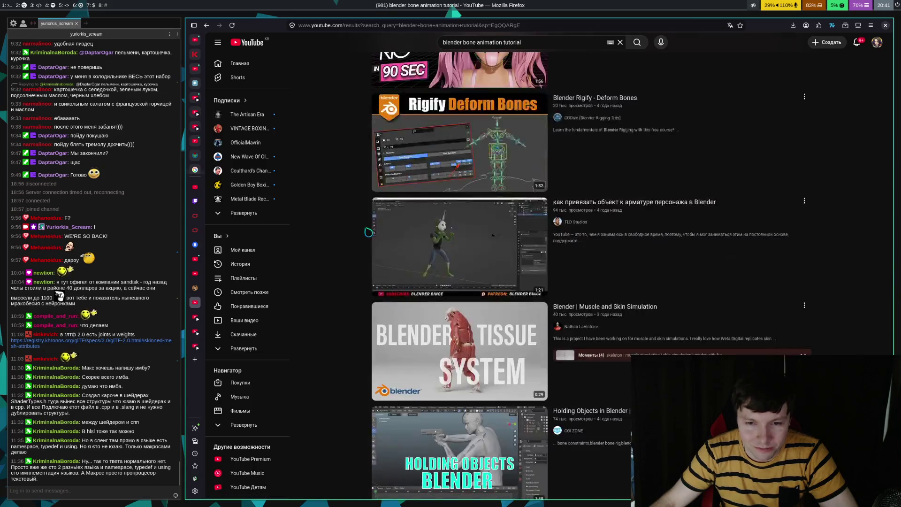
scroll(364, 246, down, 4)
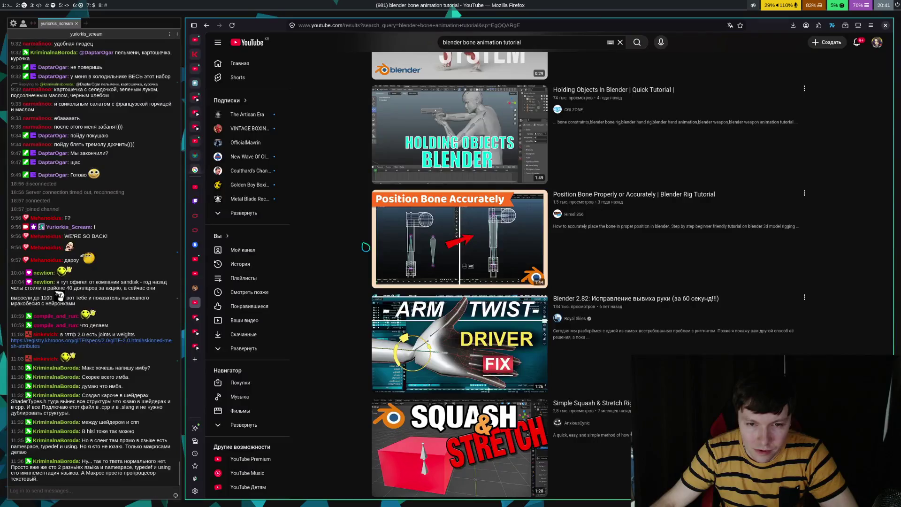
scroll(366, 247, down, 3)
scroll(347, 248, down, 4)
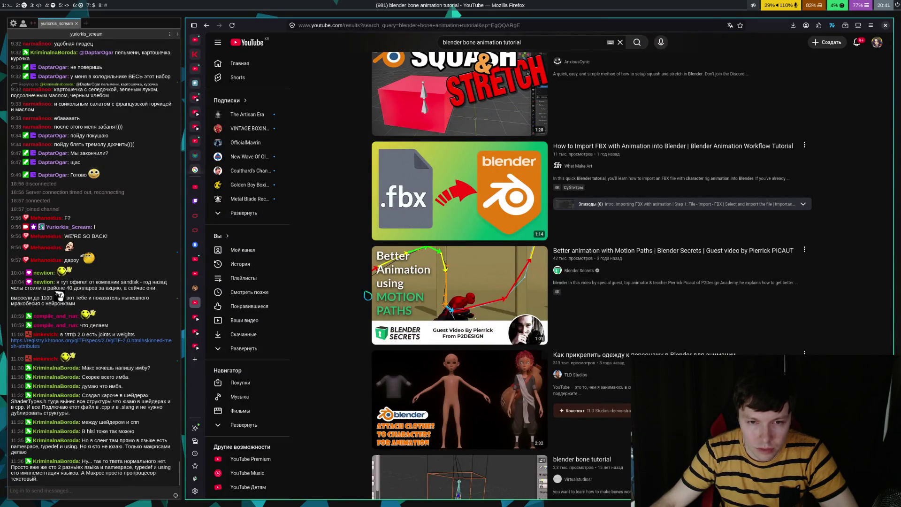
scroll(363, 330, down, 3)
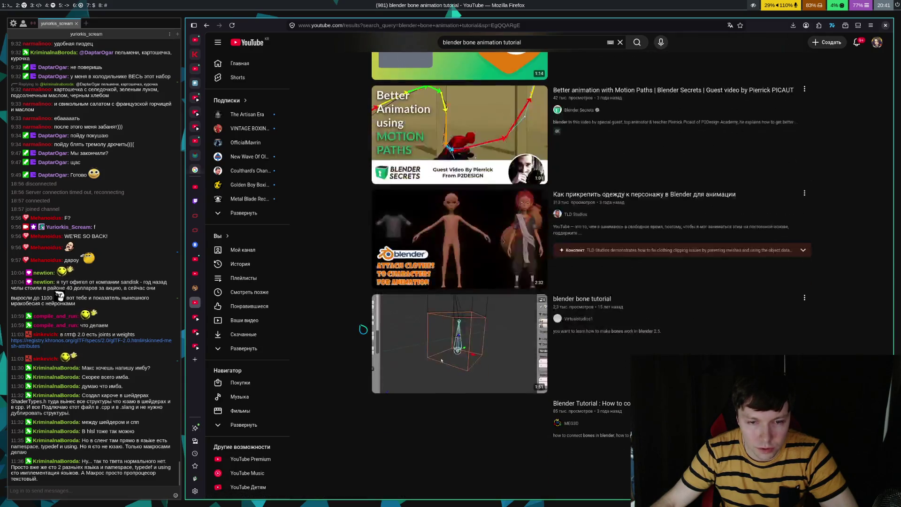
scroll(363, 329, down, 3)
scroll(362, 324, down, 3)
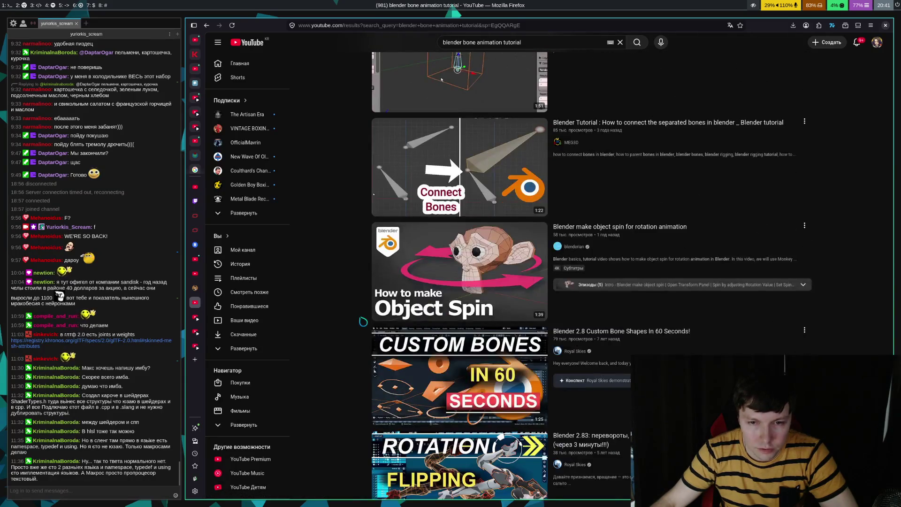
scroll(361, 320, down, 3)
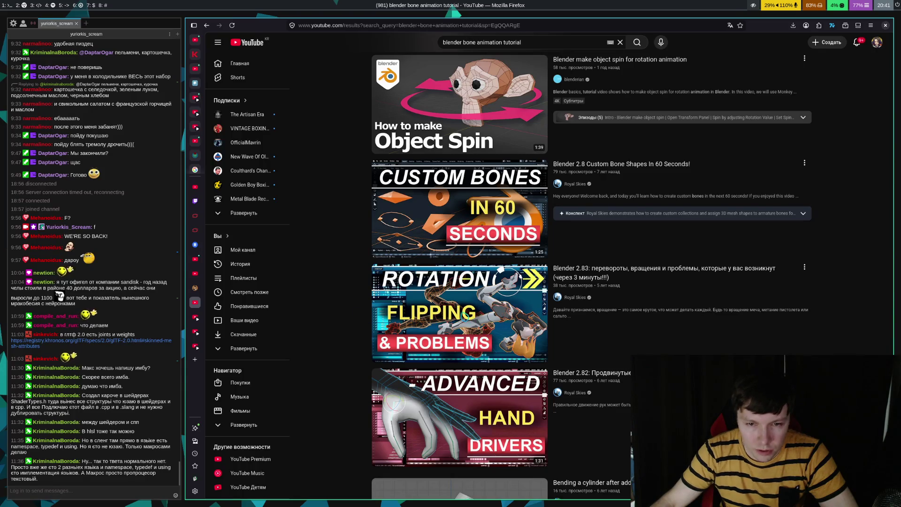
scroll(355, 298, down, 7)
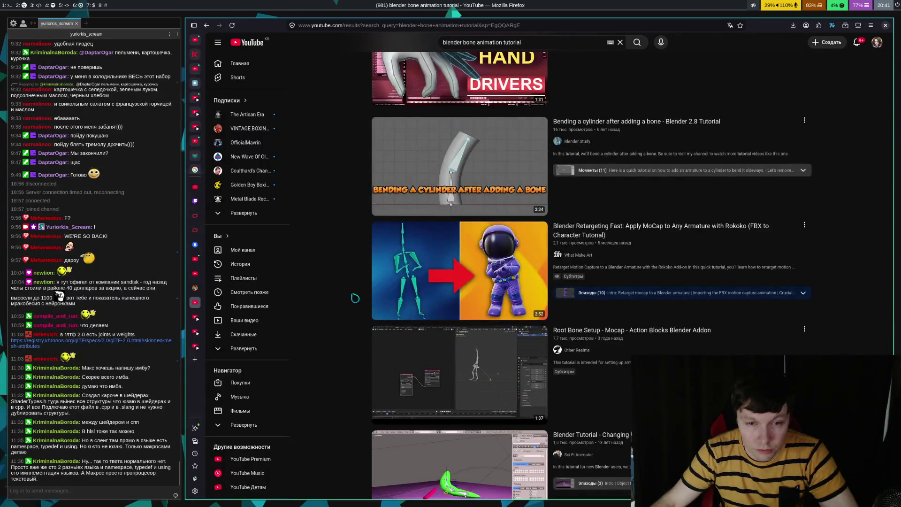
scroll(433, 229, down, 4)
scroll(376, 281, up, 5)
scroll(366, 304, down, 4)
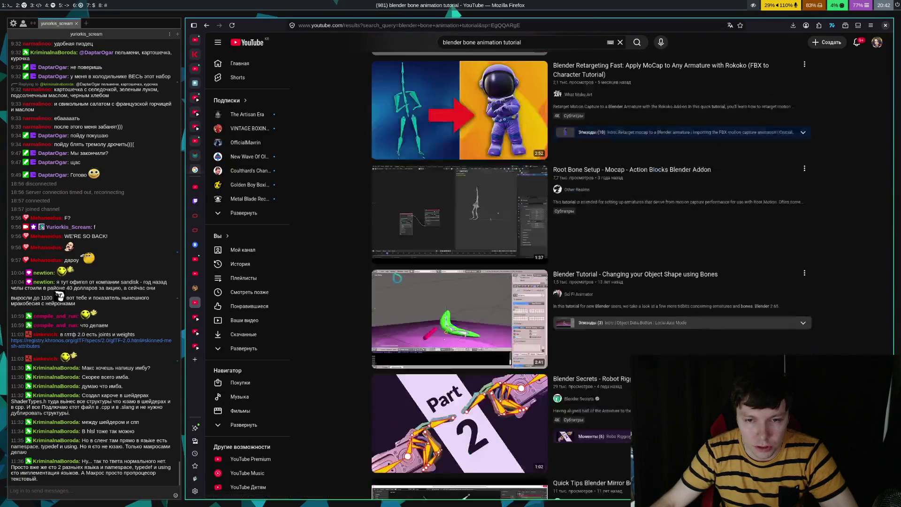
scroll(365, 304, down, 2)
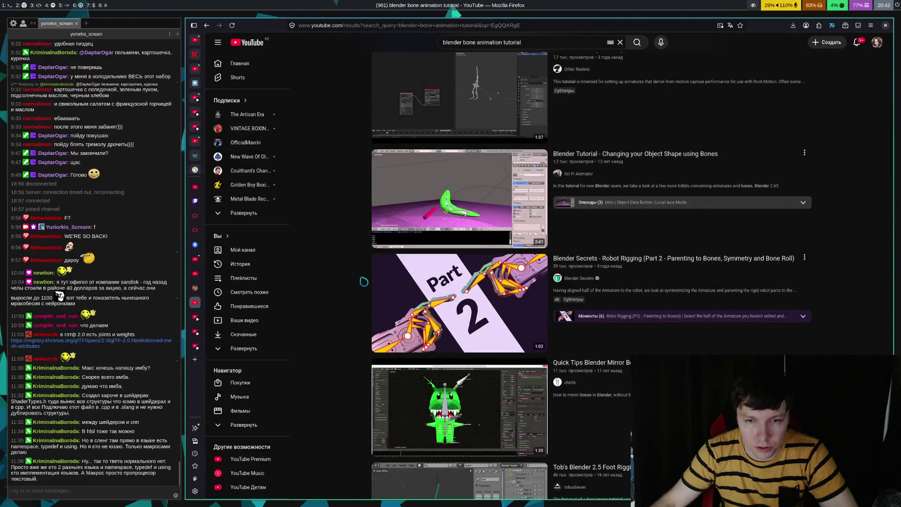
scroll(364, 282, down, 3)
scroll(433, 258, down, 5)
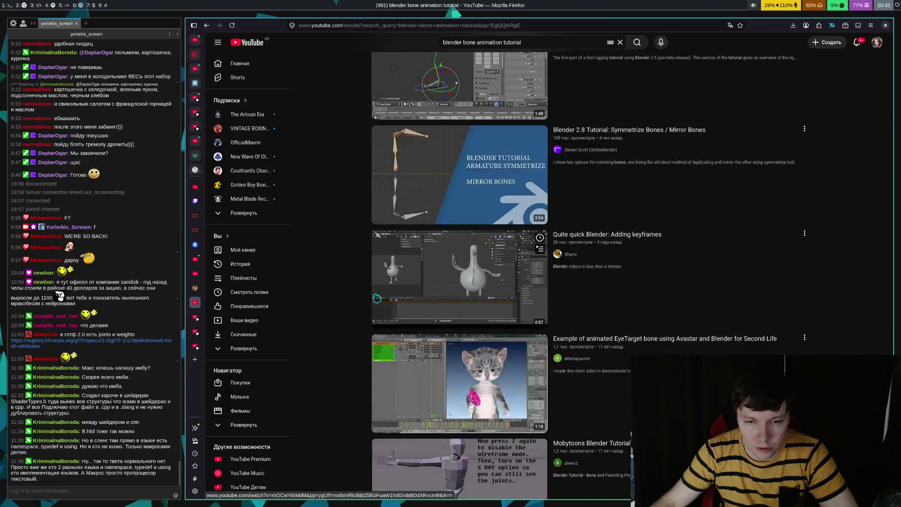
scroll(540, 249, down, 4)
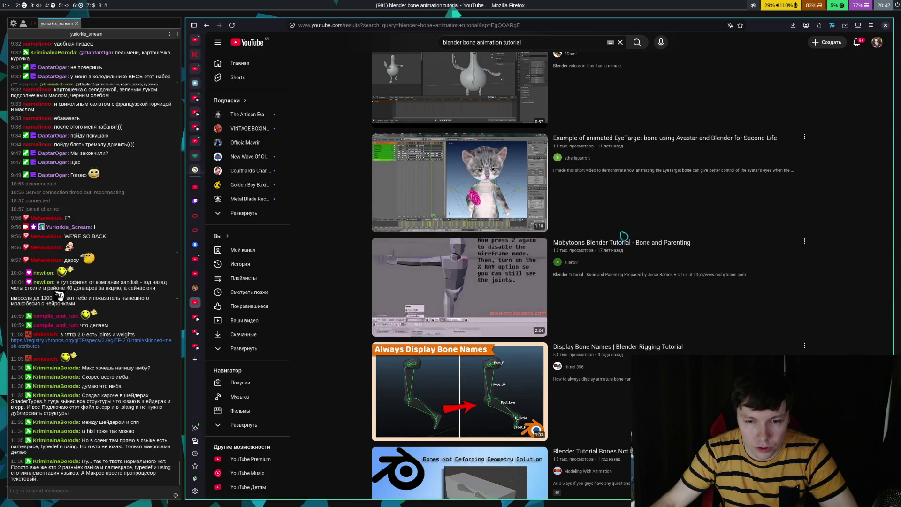
scroll(329, 268, down, 4)
scroll(322, 308, down, 5)
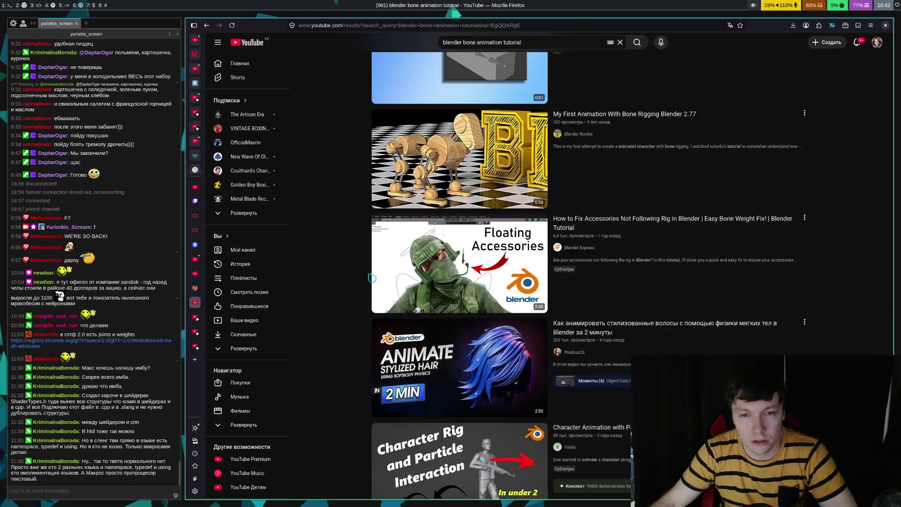
scroll(358, 276, down, 3)
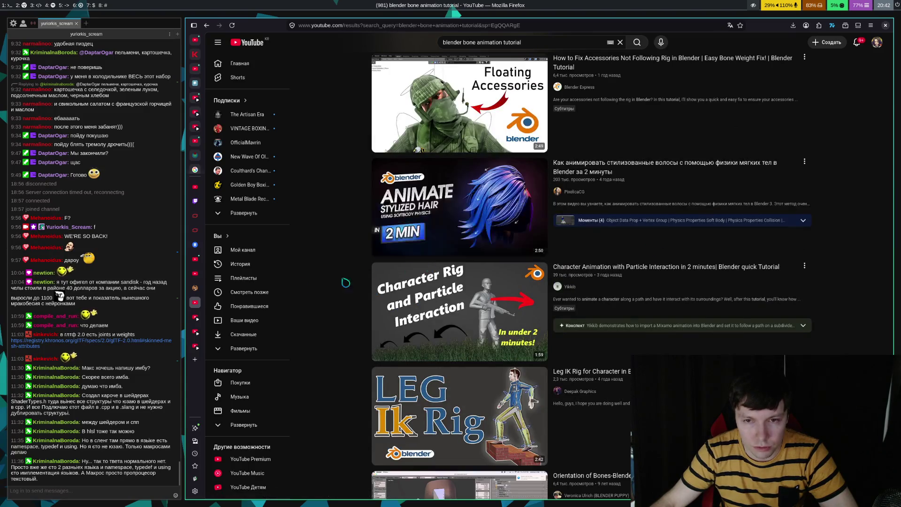
scroll(305, 261, down, 4)
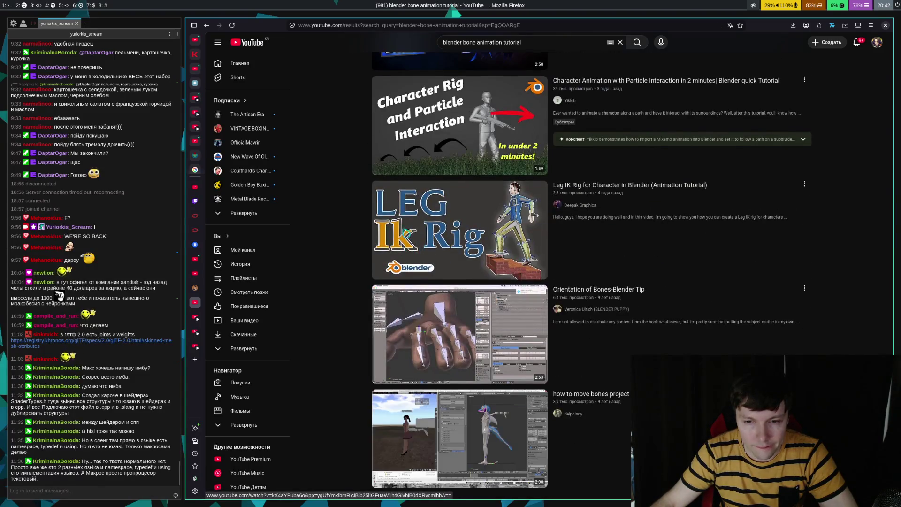
scroll(362, 255, down, 5)
scroll(362, 255, down, 4)
scroll(362, 255, down, 6)
scroll(362, 255, down, 15)
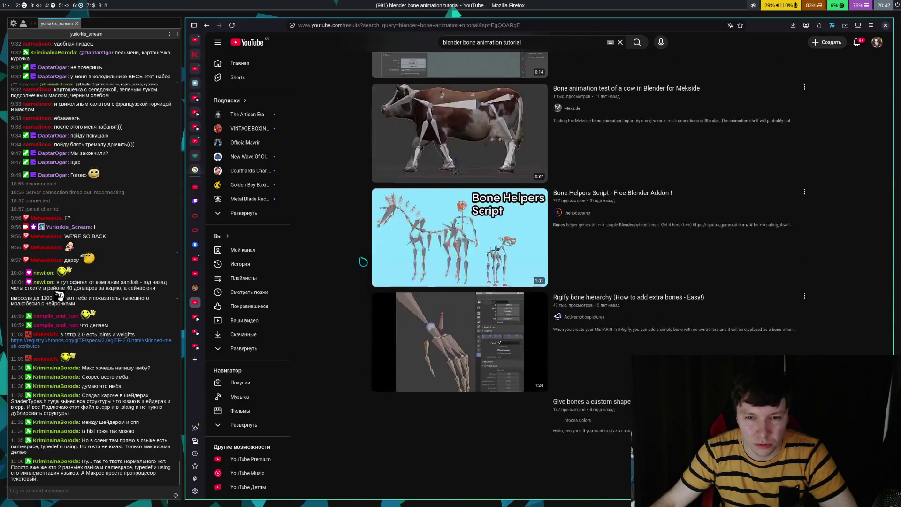
scroll(364, 261, down, 12)
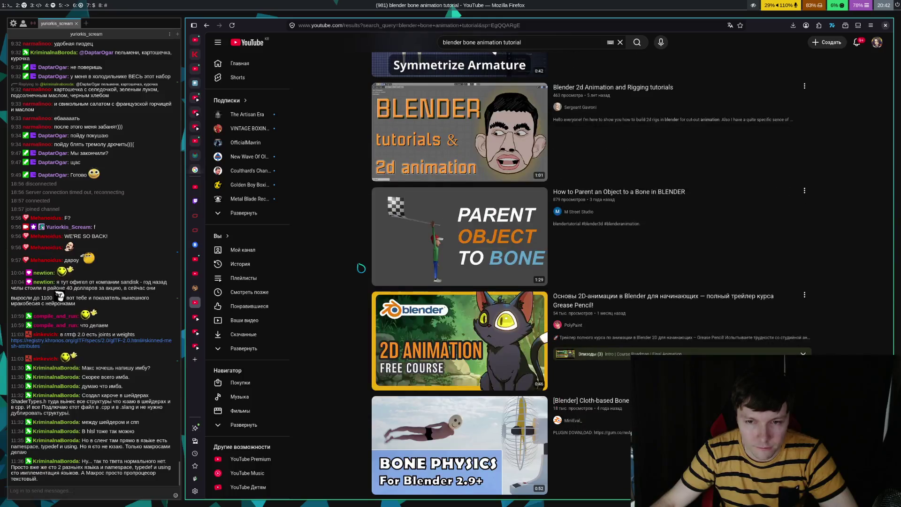
scroll(364, 273, down, 20)
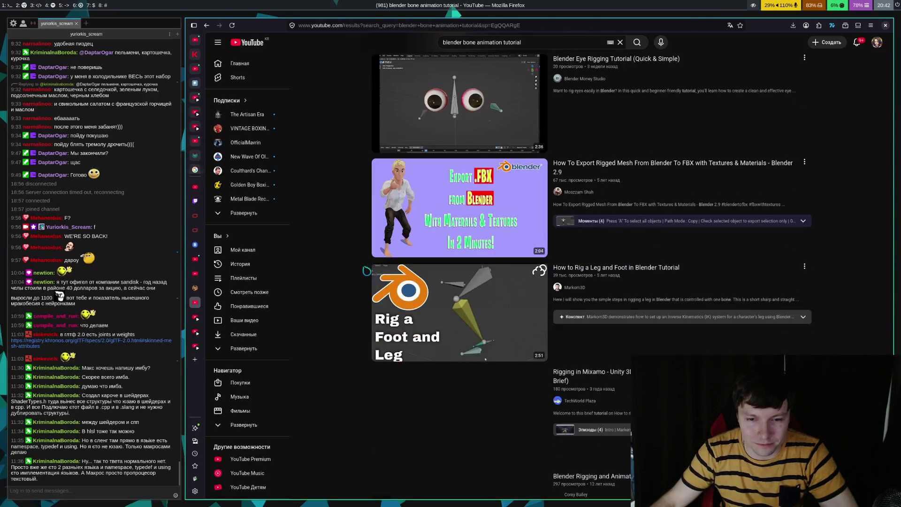
scroll(367, 273, down, 5)
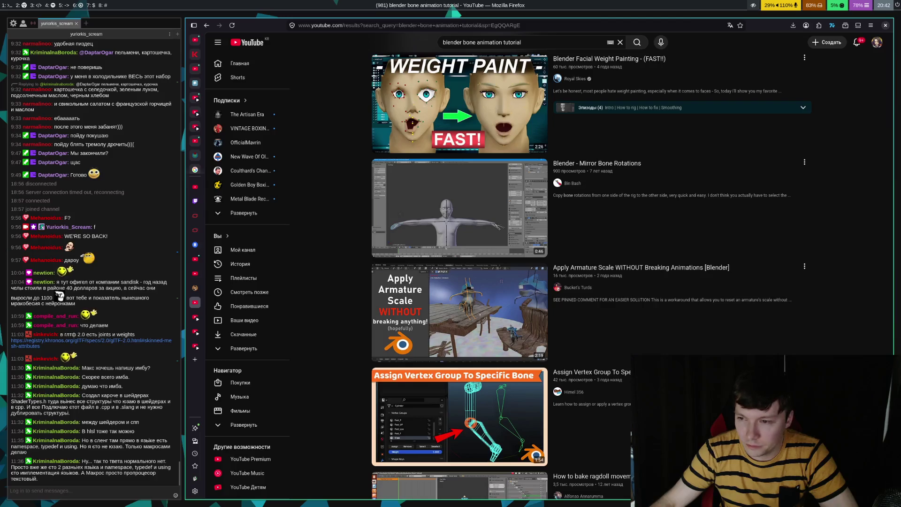
scroll(367, 273, up, 20)
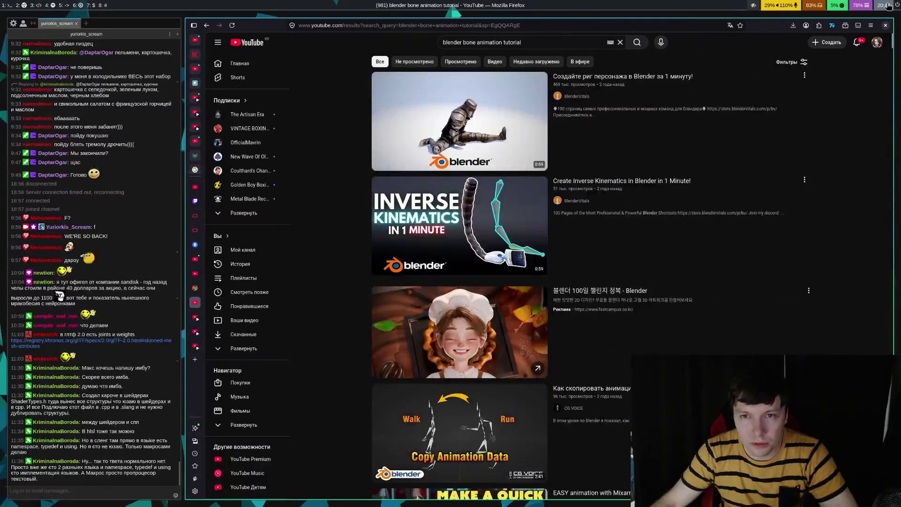
- Change the search query to 'blender skinning' and run the 'blender skinning tutorial' suggestion
click(563, 43)
key(BackSpace)
key(BackSpace)
key(BackSpace)
key(BackSpace)
key(BackSpace)
key(BackSpace)
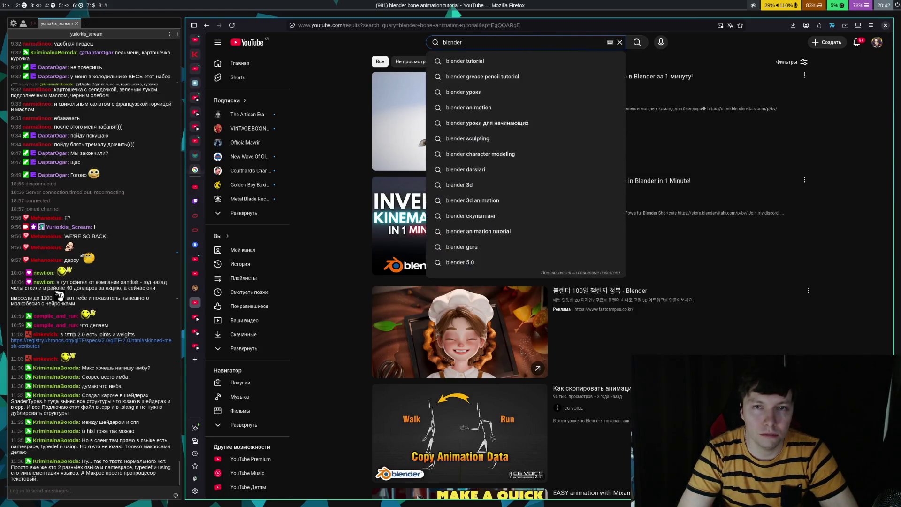
text(skinn)
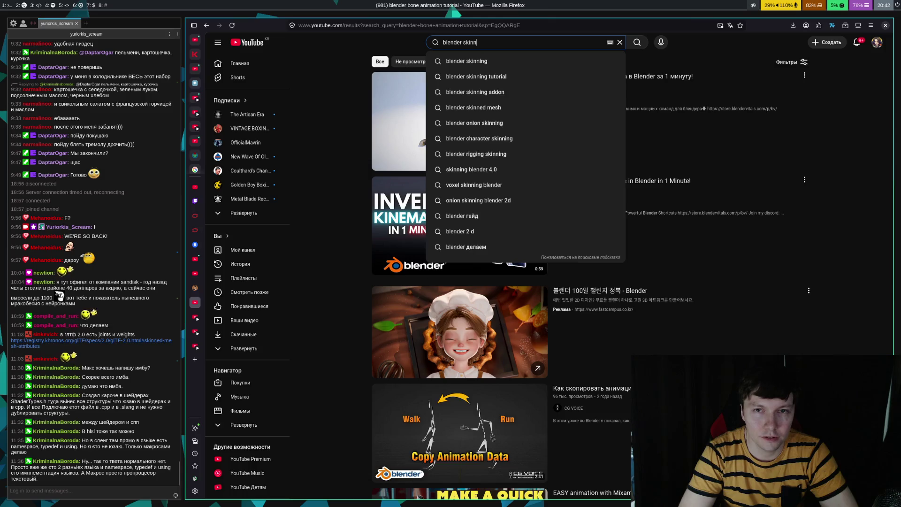
text(ing)
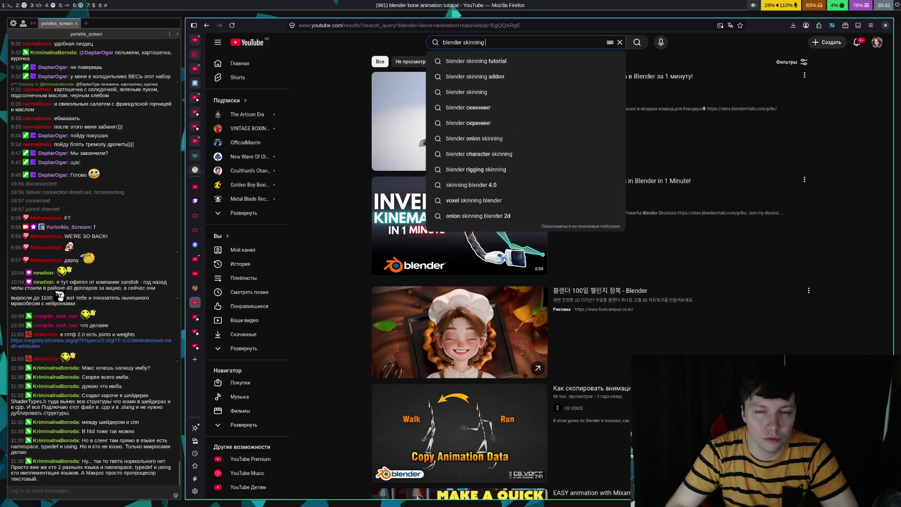
key(Down)
key(Return)
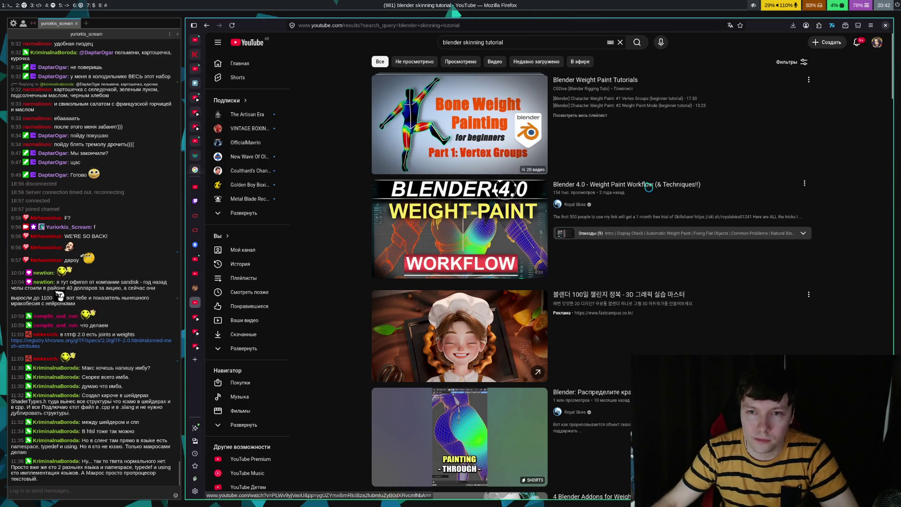
scroll(647, 169, down, 9)
scroll(699, 127, up, 4)
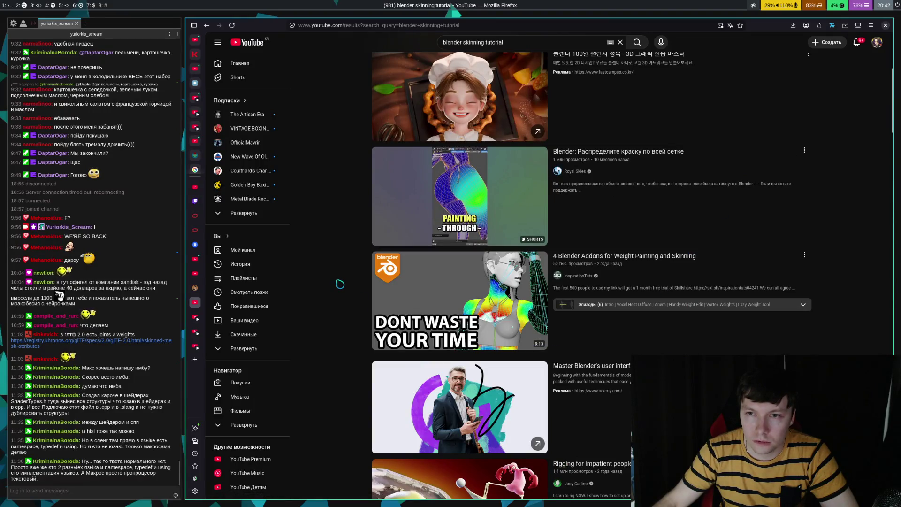
scroll(345, 282, down, 10)
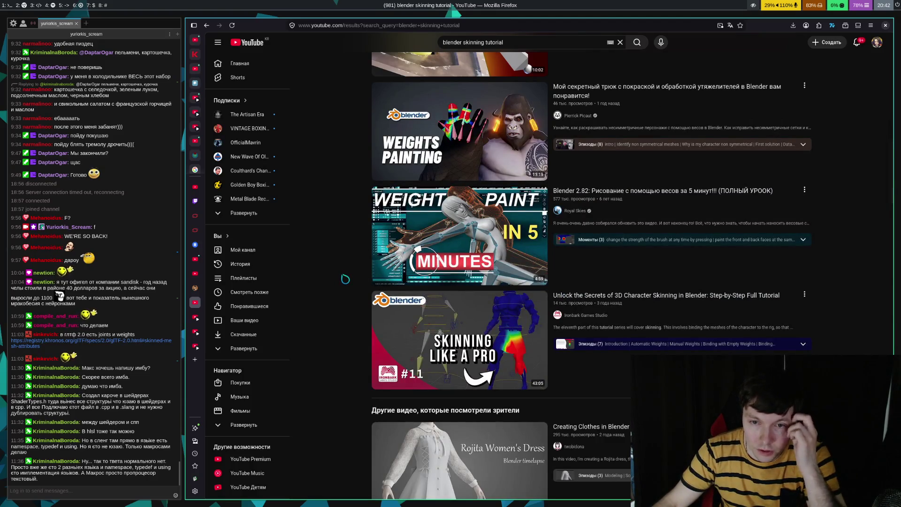
scroll(351, 277, down, 4)
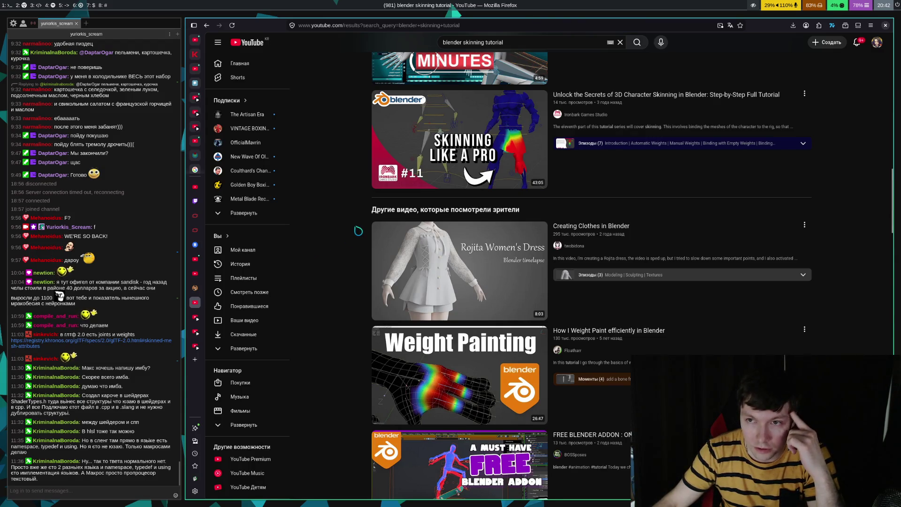
scroll(216, 183, down, 3)
scroll(443, 270, down, 9)
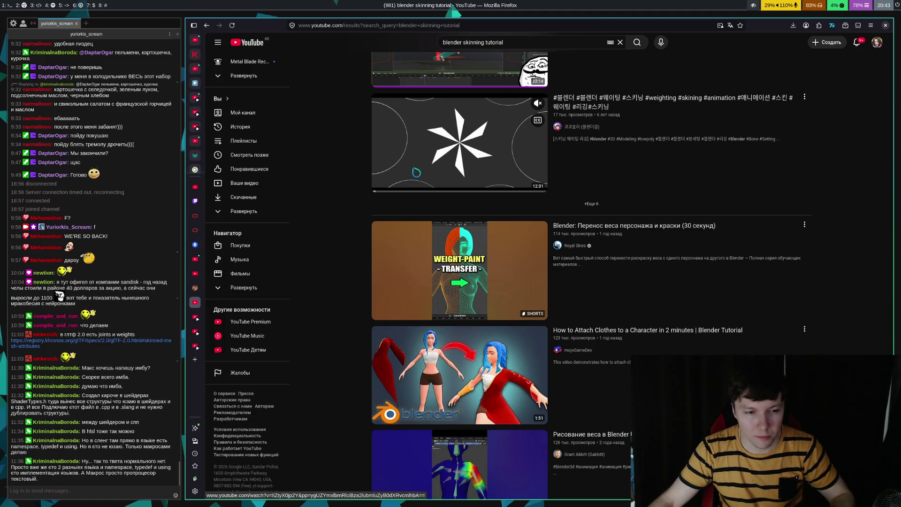
scroll(416, 172, down, 5)
scroll(416, 170, down, 5)
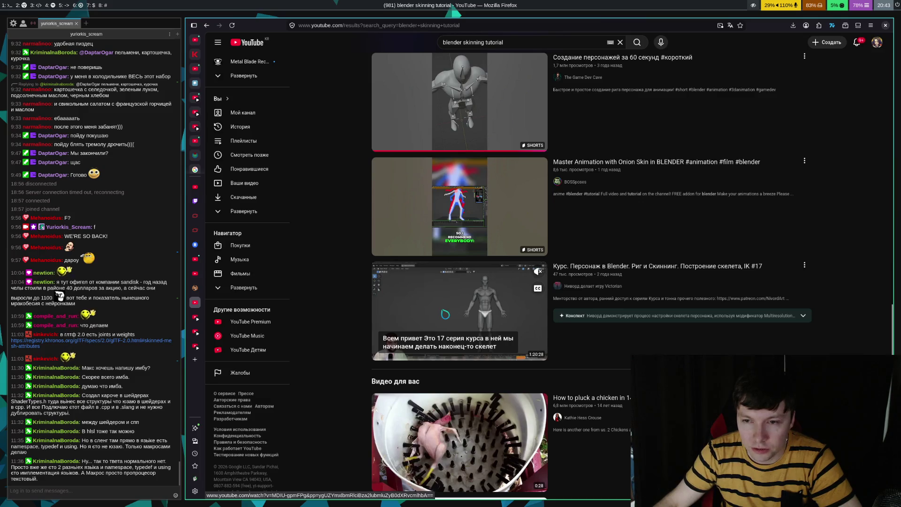
scroll(351, 236, down, 4)
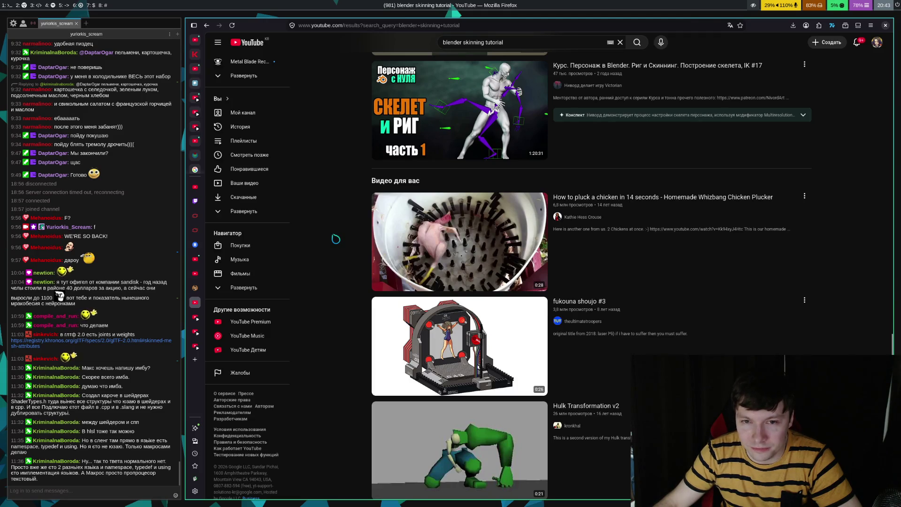
scroll(339, 237, down, 5)
scroll(341, 235, down, 6)
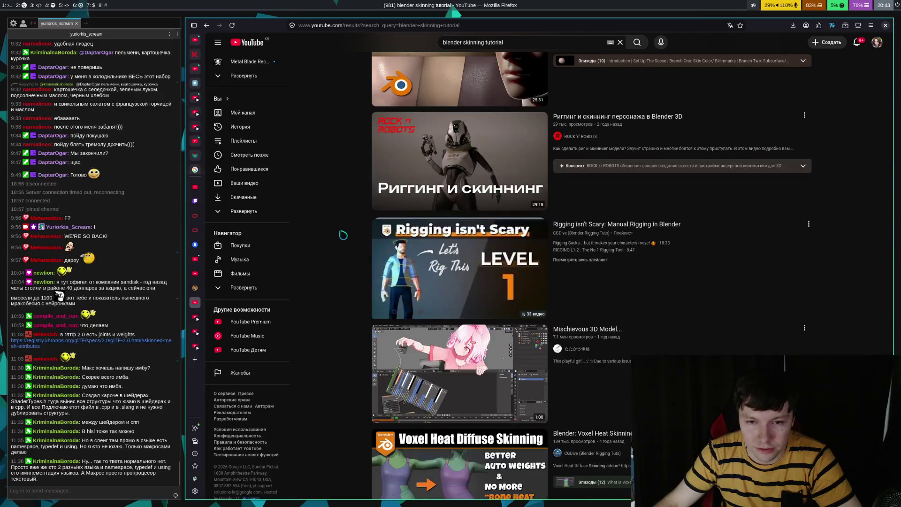
scroll(347, 238, down, 4)
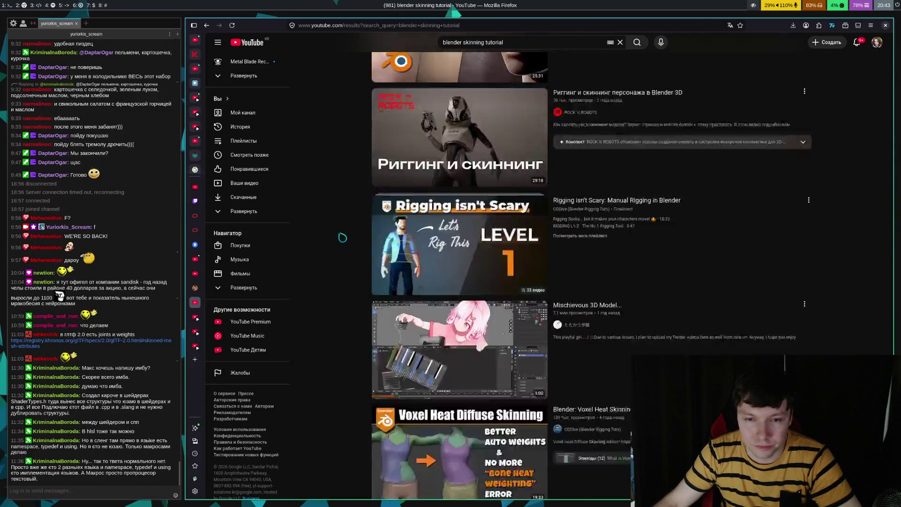
scroll(344, 237, down, 5)
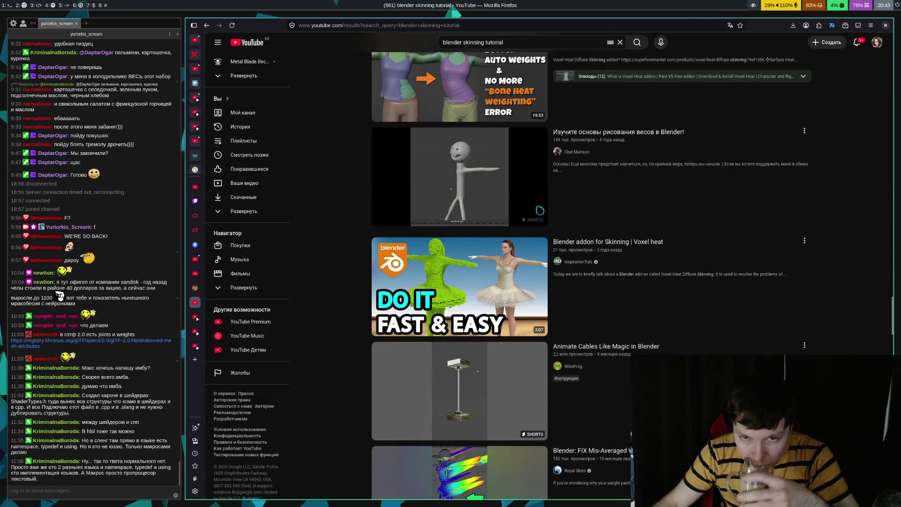
mouse_move(511, 198)
scroll(509, 197, down, 7)
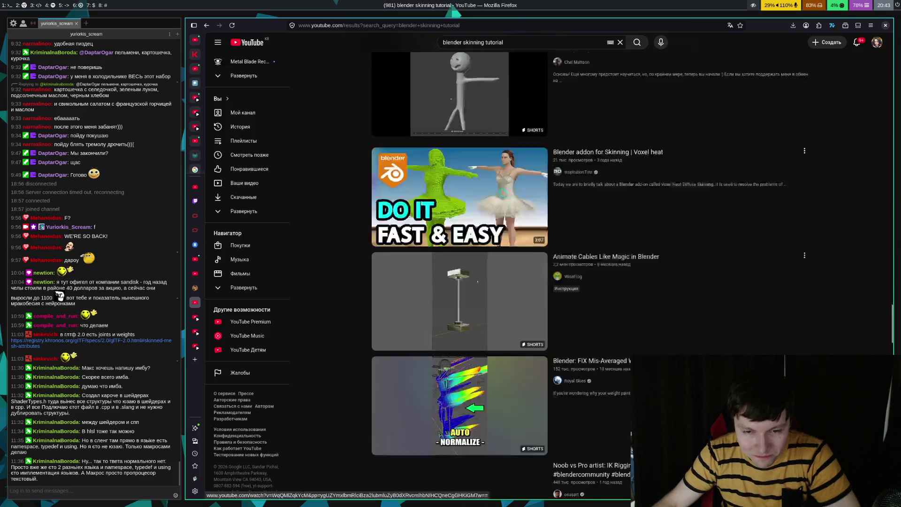
scroll(505, 197, down, 8)
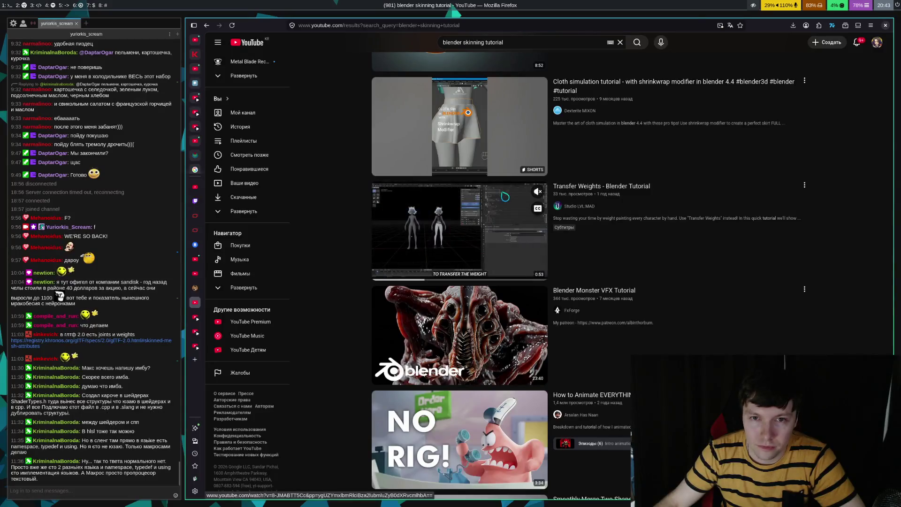
mouse_move(466, 141)
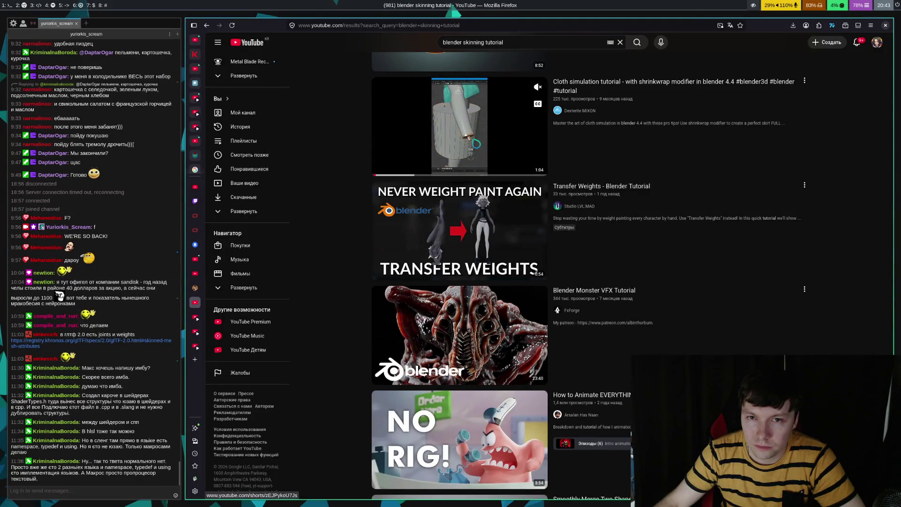
mouse_move(463, 215)
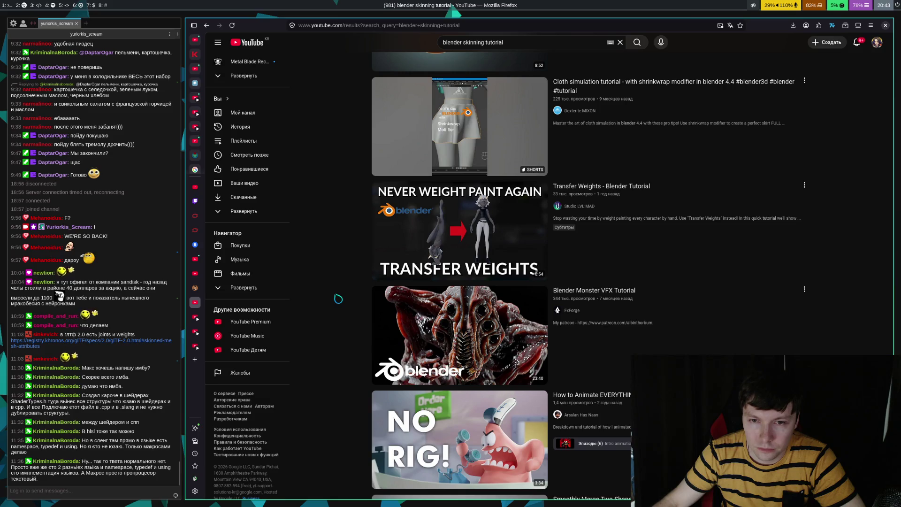
scroll(313, 284, down, 4)
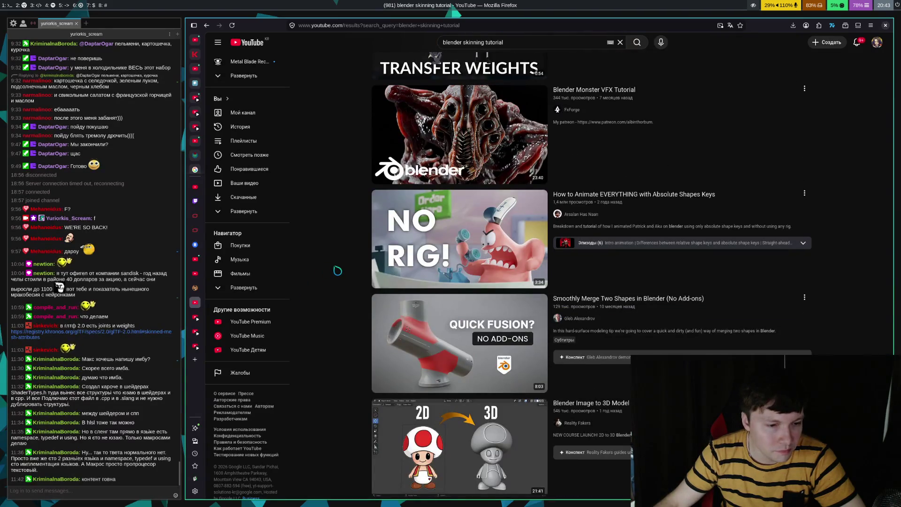
scroll(340, 269, down, 10)
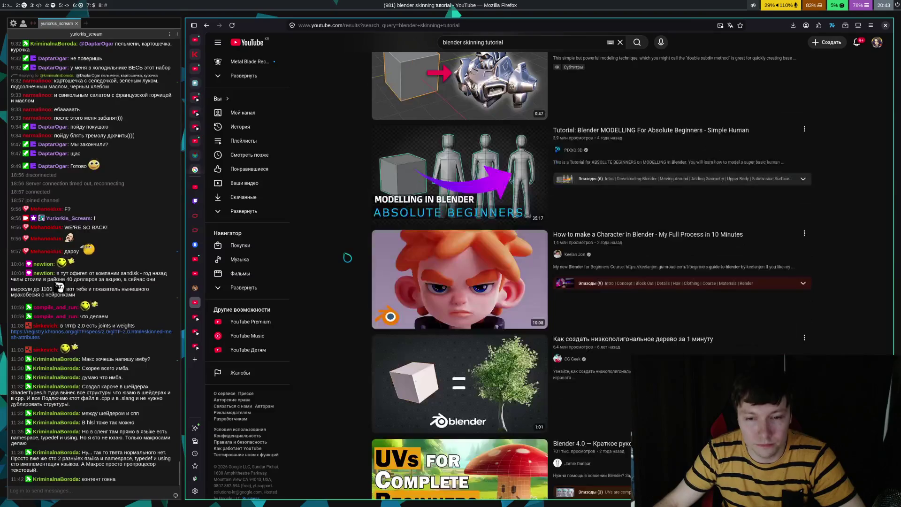
scroll(363, 242, down, 13)
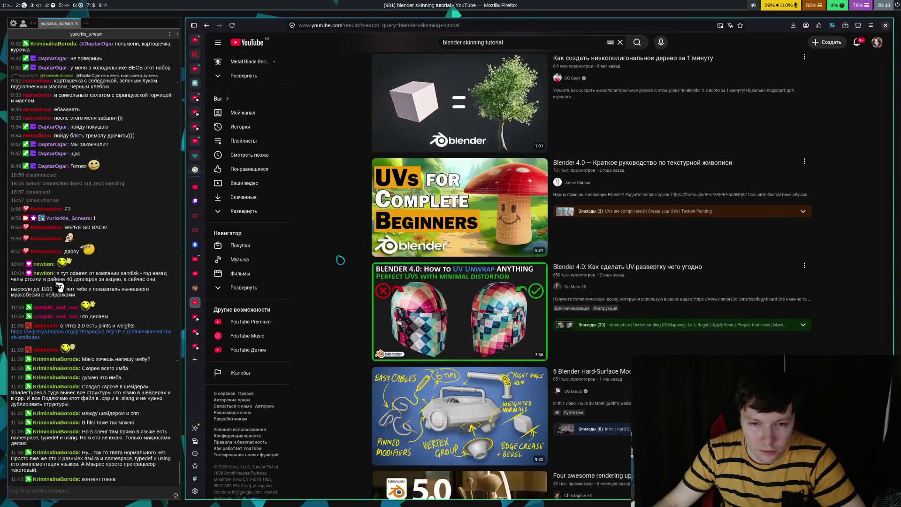
scroll(341, 259, down, 10)
scroll(341, 260, down, 8)
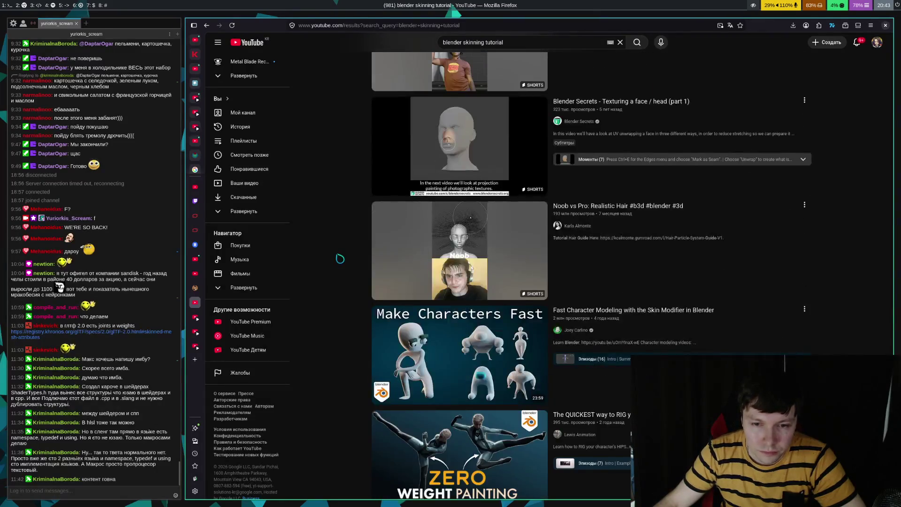
scroll(340, 257, down, 12)
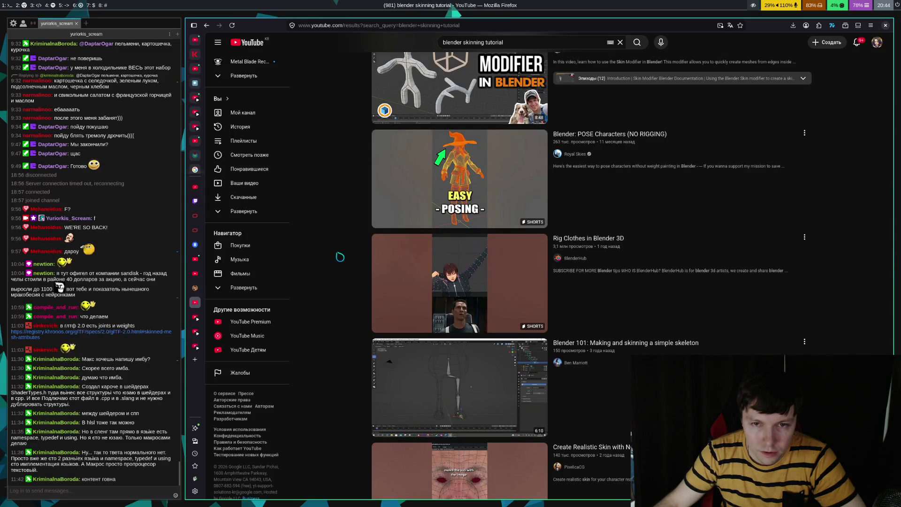
scroll(340, 257, down, 10)
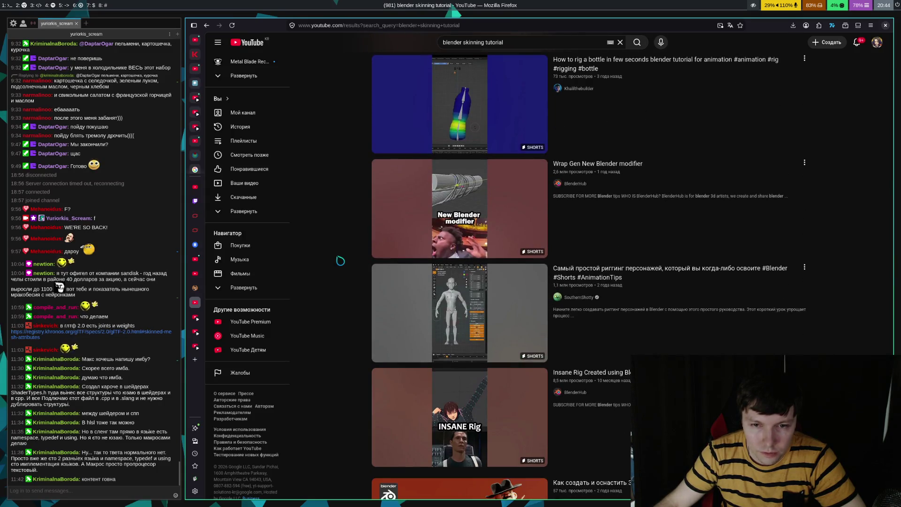
scroll(341, 261, down, 8)
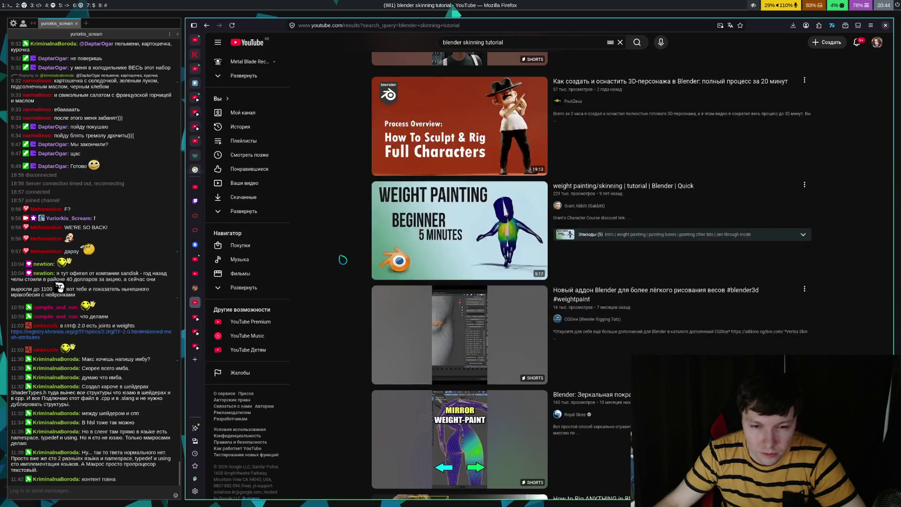
scroll(343, 257, down, 5)
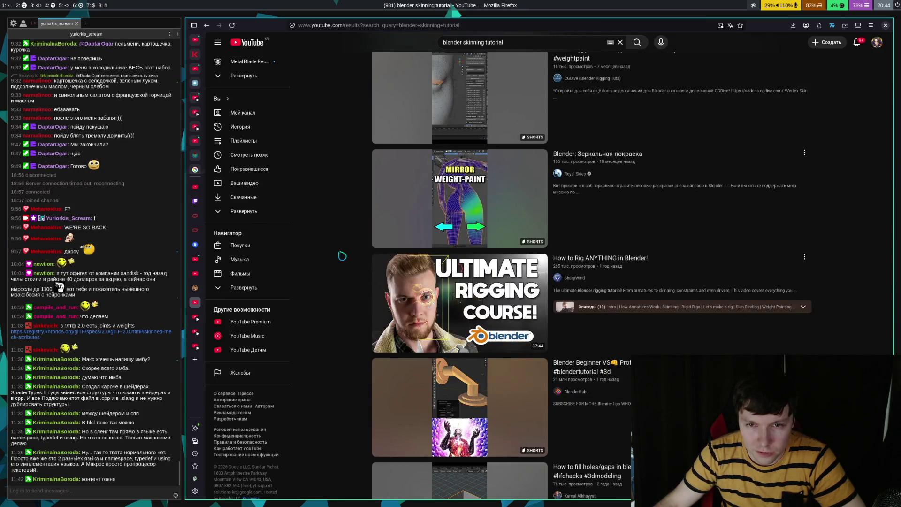
scroll(342, 255, down, 2)
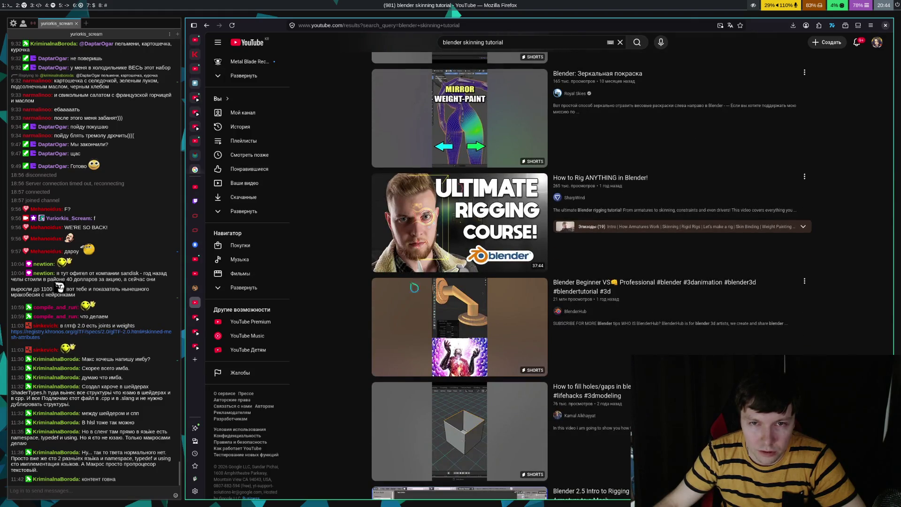
scroll(322, 242, down, 5)
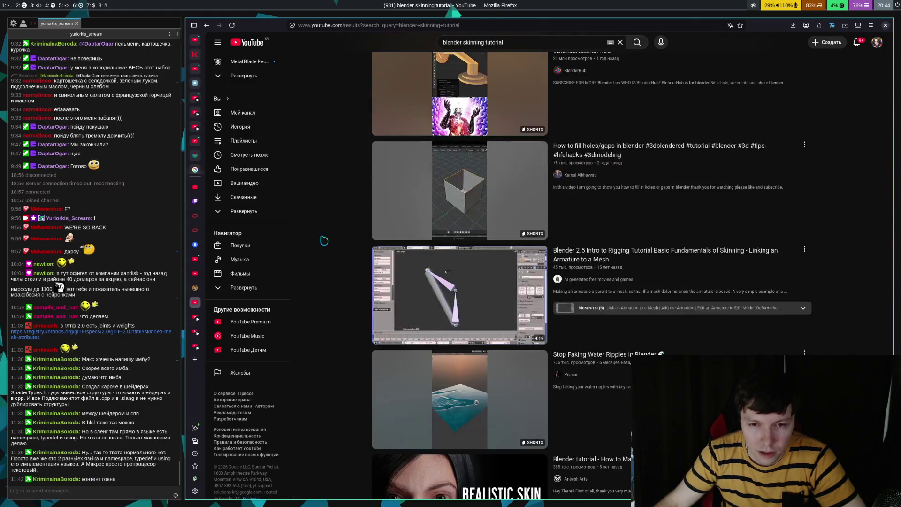
scroll(342, 232, down, 5)
scroll(342, 232, down, 5)
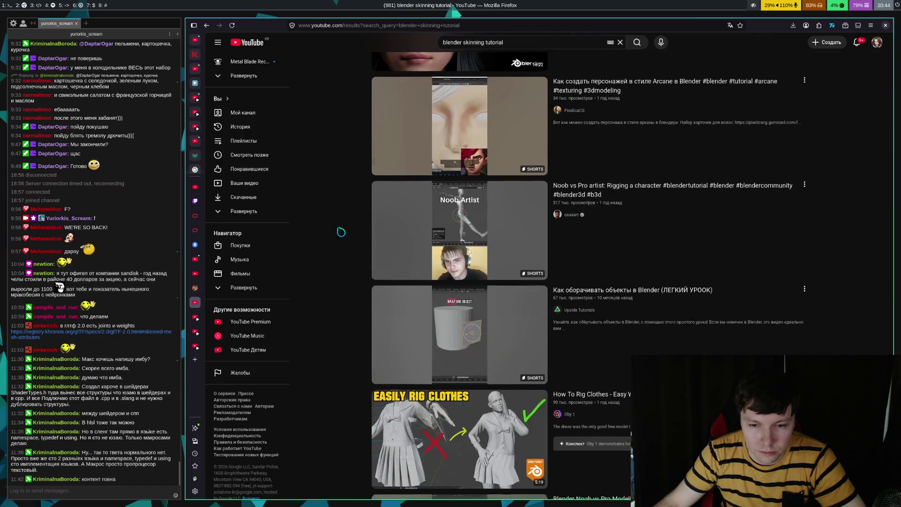
scroll(341, 232, down, 10)
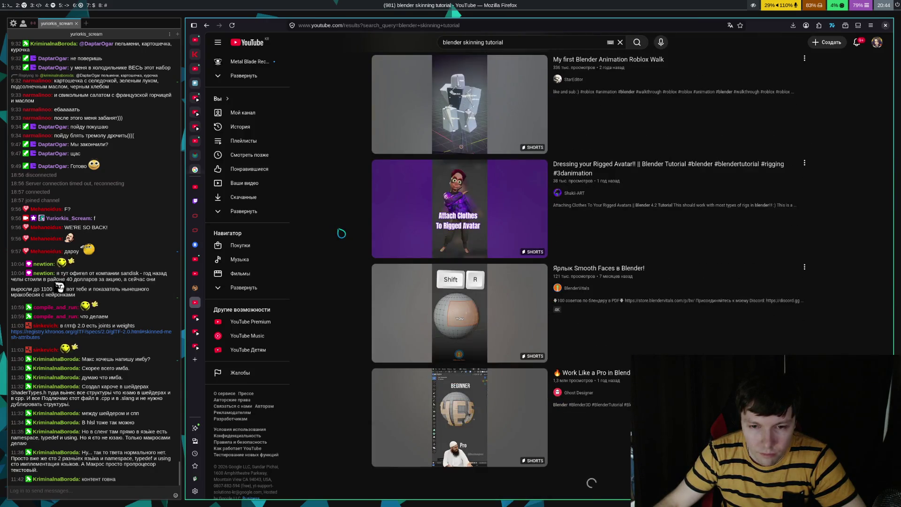
scroll(341, 234, down, 4)
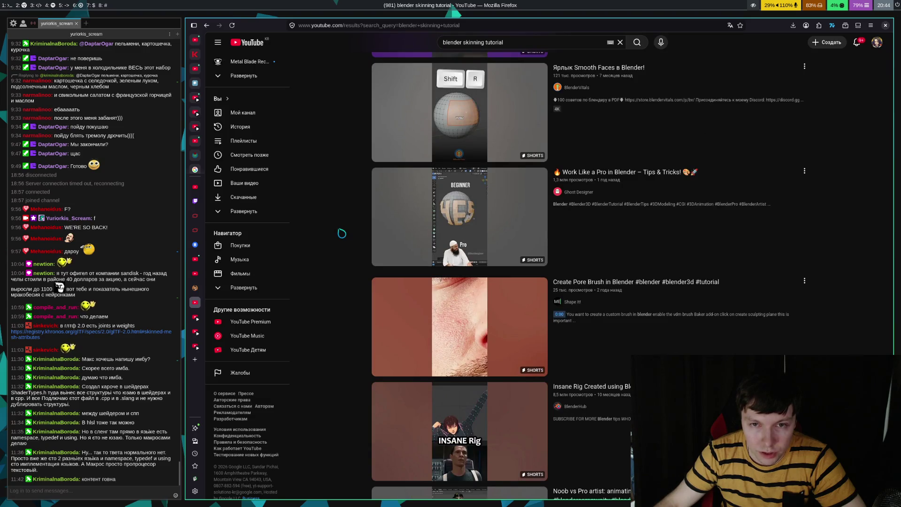
scroll(341, 233, down, 1)
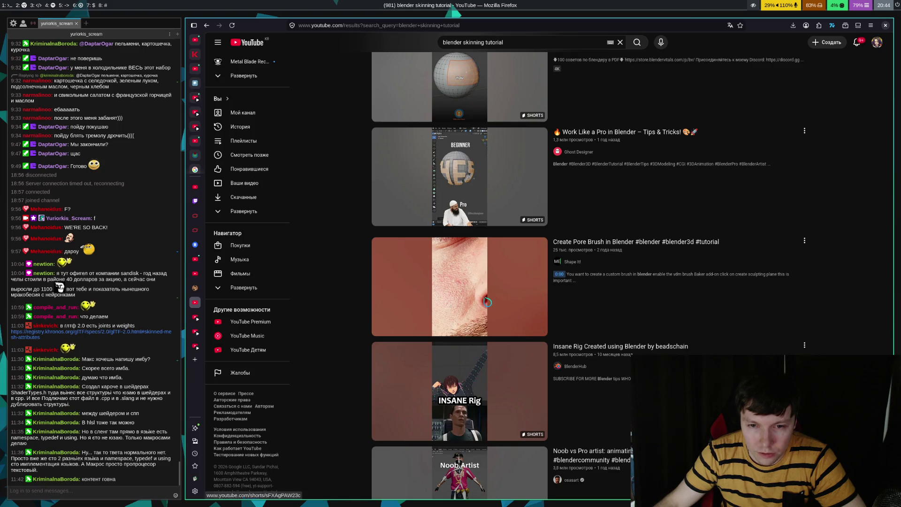
scroll(347, 277, down, 4)
scroll(349, 289, down, 4)
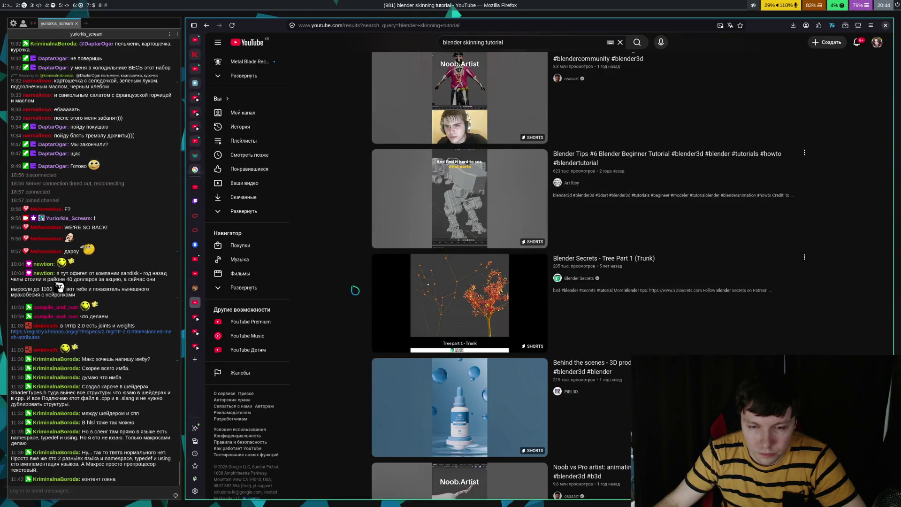
scroll(352, 287, down, 9)
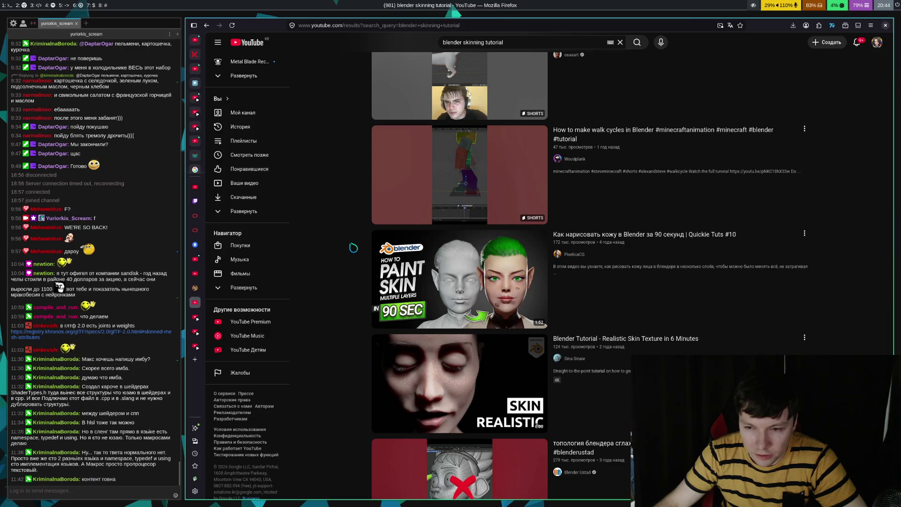
scroll(353, 247, down, 15)
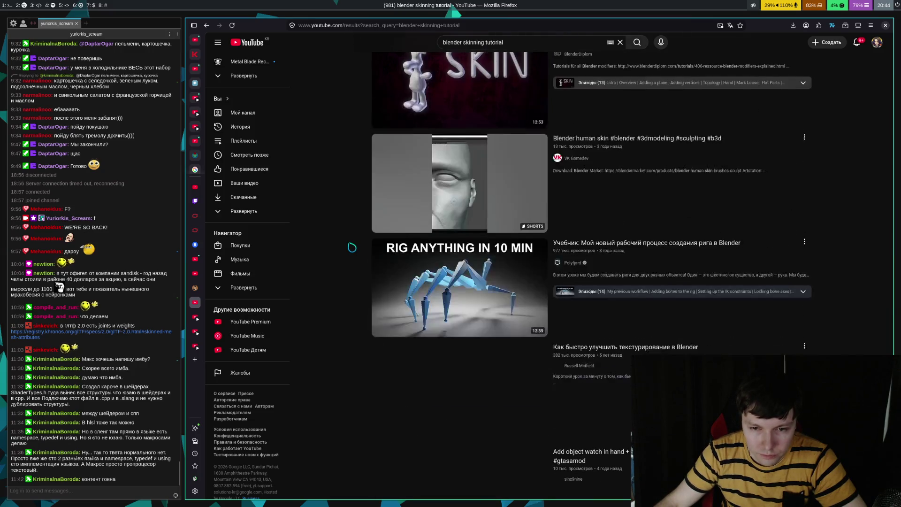
scroll(370, 236, down, 4)
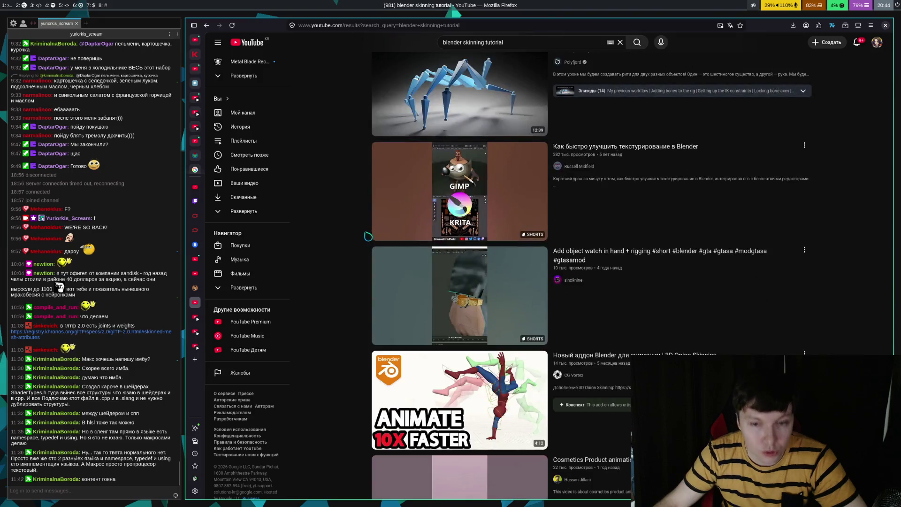
scroll(334, 246, down, 2)
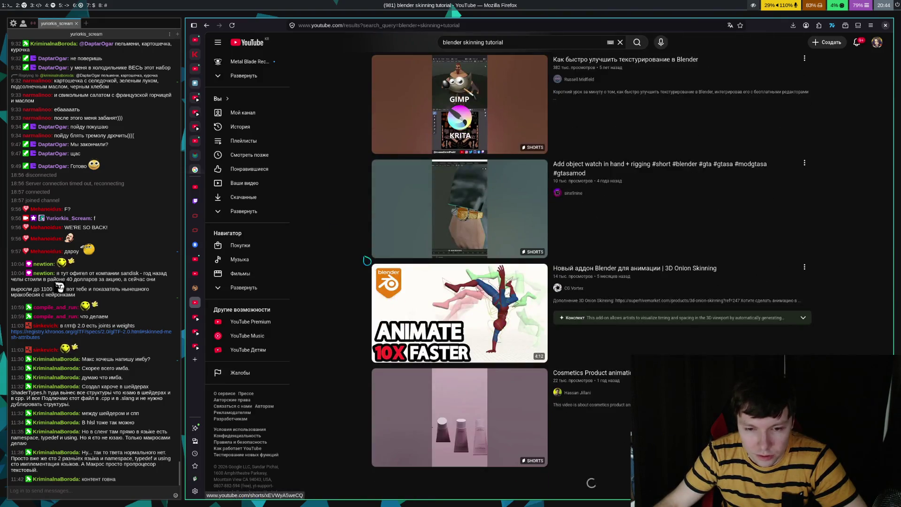
scroll(373, 225, down, 6)
scroll(372, 224, down, 5)
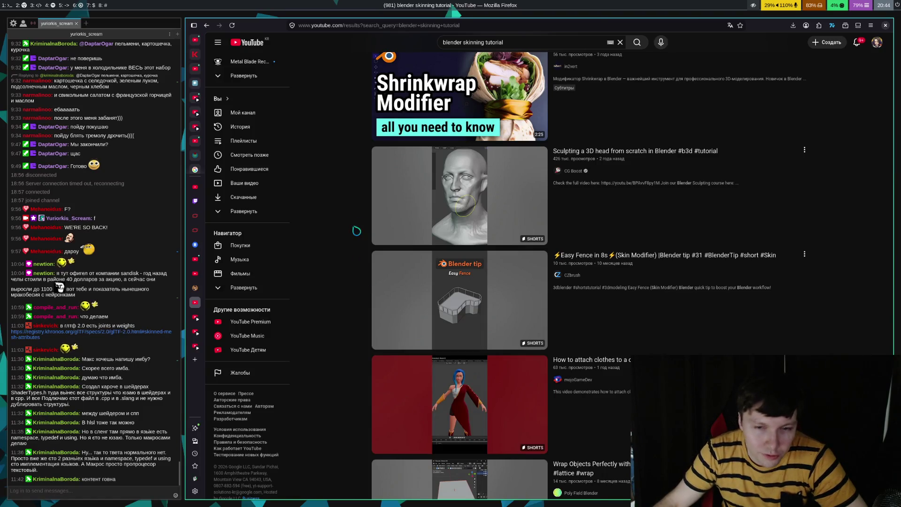
scroll(356, 230, down, 15)
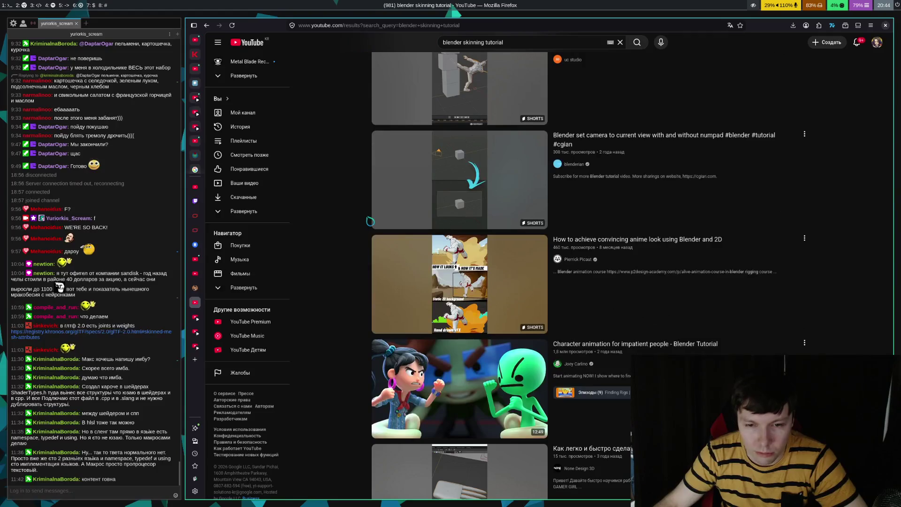
scroll(359, 230, down, 4)
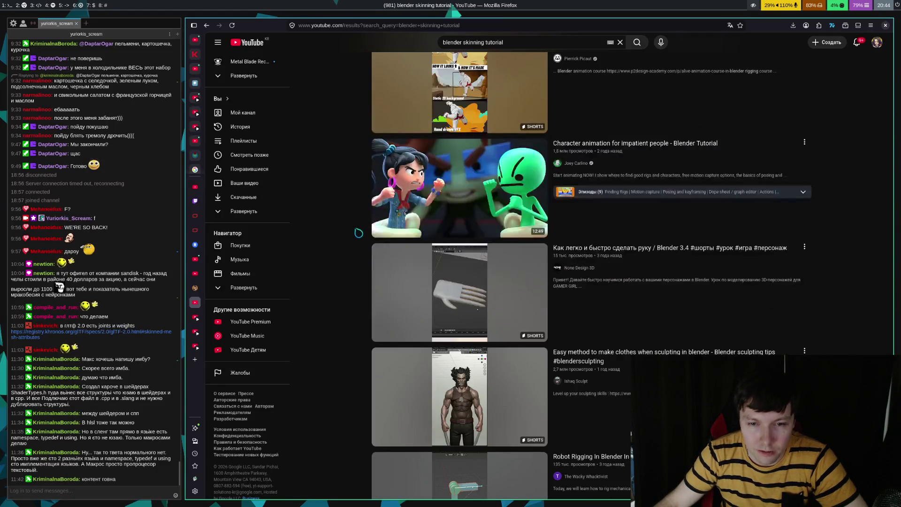
scroll(358, 233, down, 9)
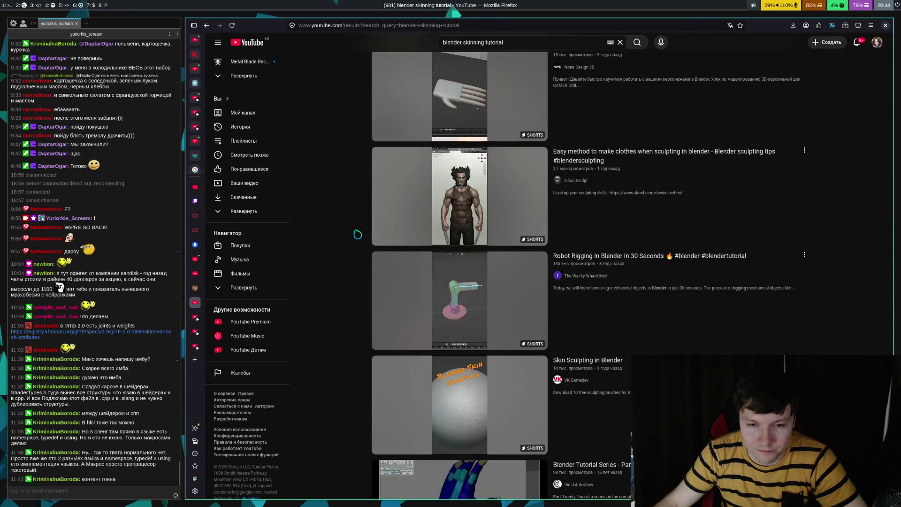
scroll(355, 245, up, 2)
scroll(355, 239, down, 8)
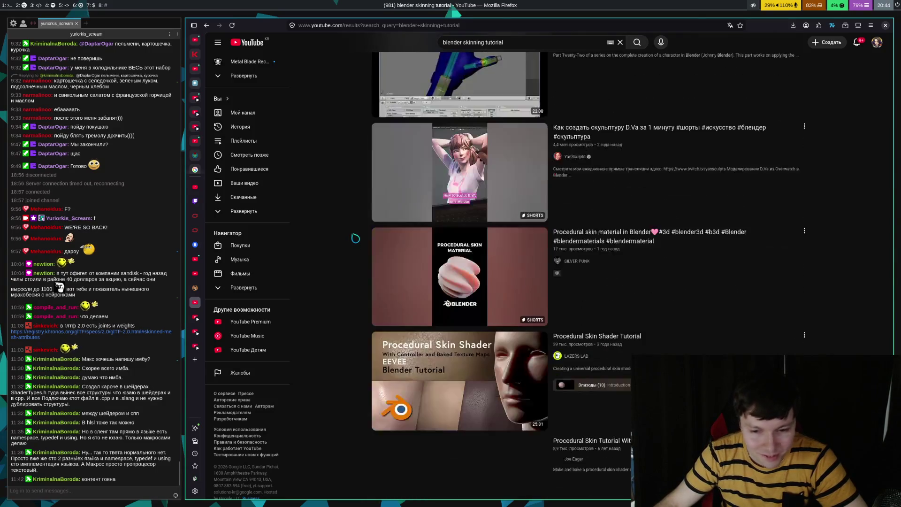
scroll(356, 238, down, 5)
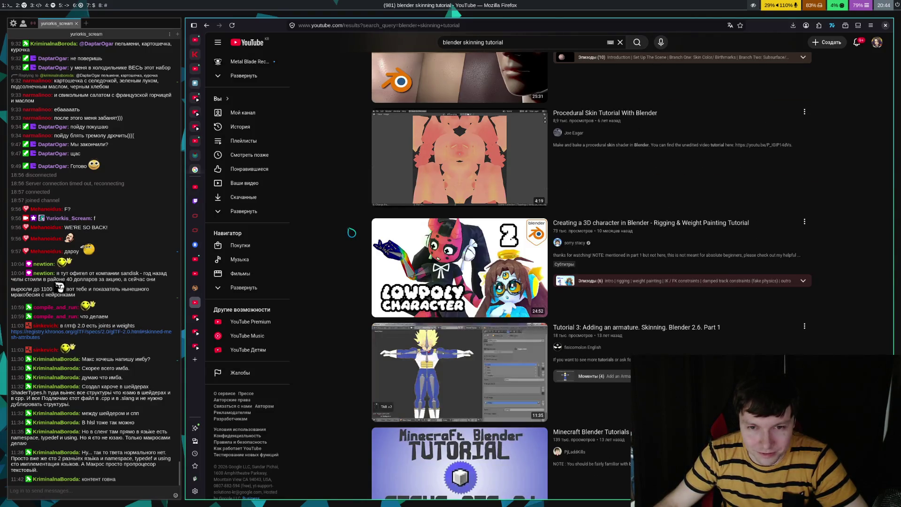
scroll(357, 240, down, 5)
scroll(357, 240, down, 11)
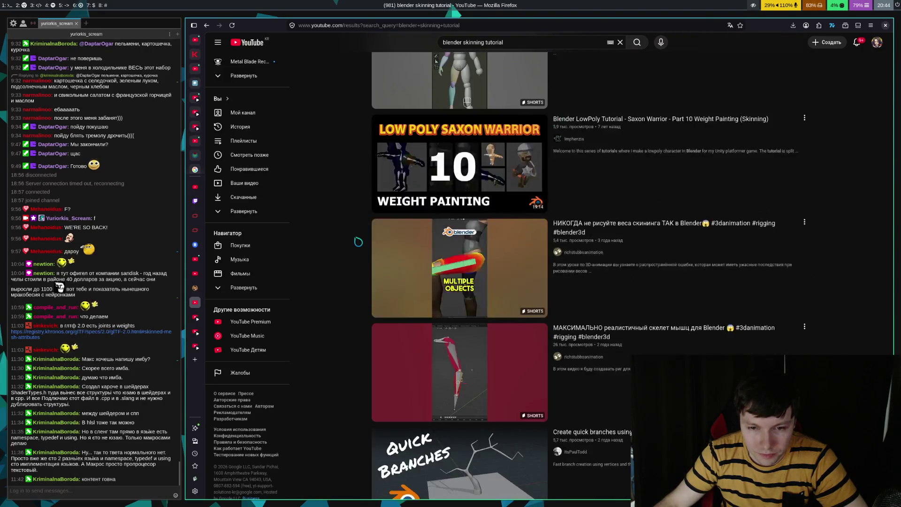
- Change the YouTube query from 'skinning tutorial' to 'blender bones guide' and search
click(512, 45)
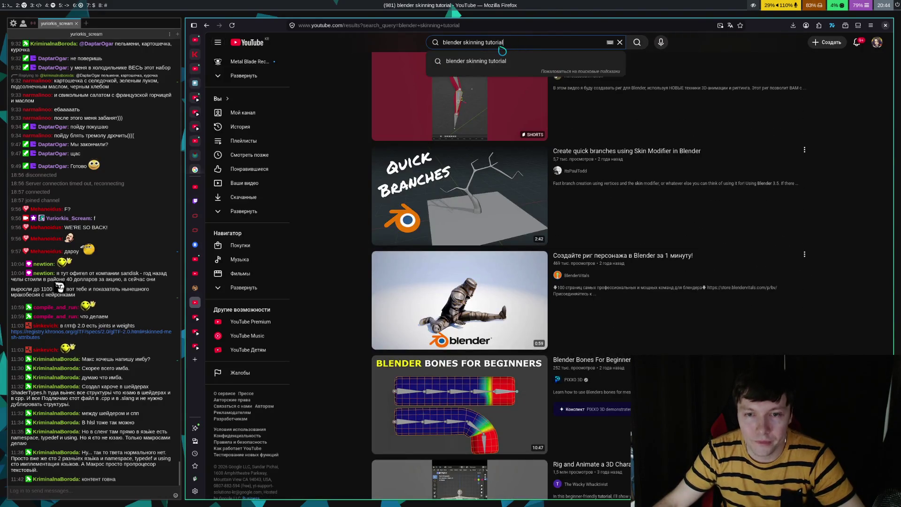
key(BackSpace)
key(BackSpace)
key(BackSpace)
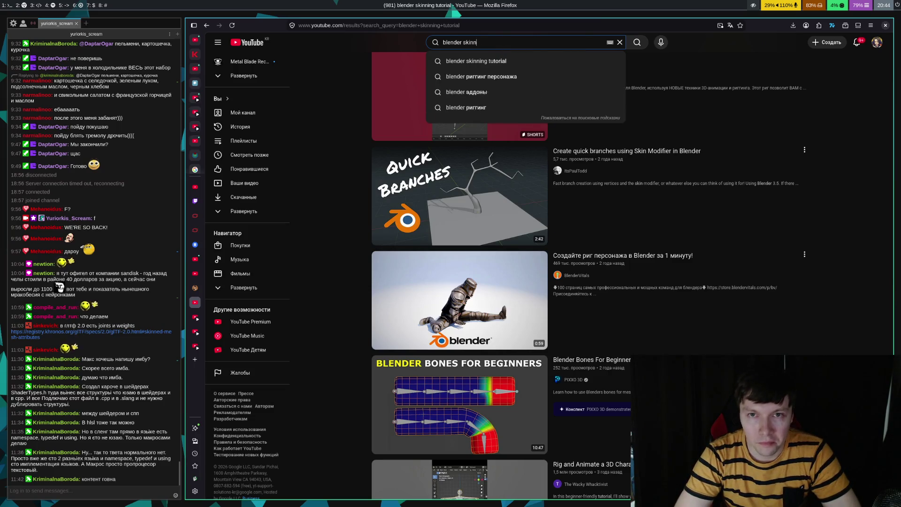
text(bones)
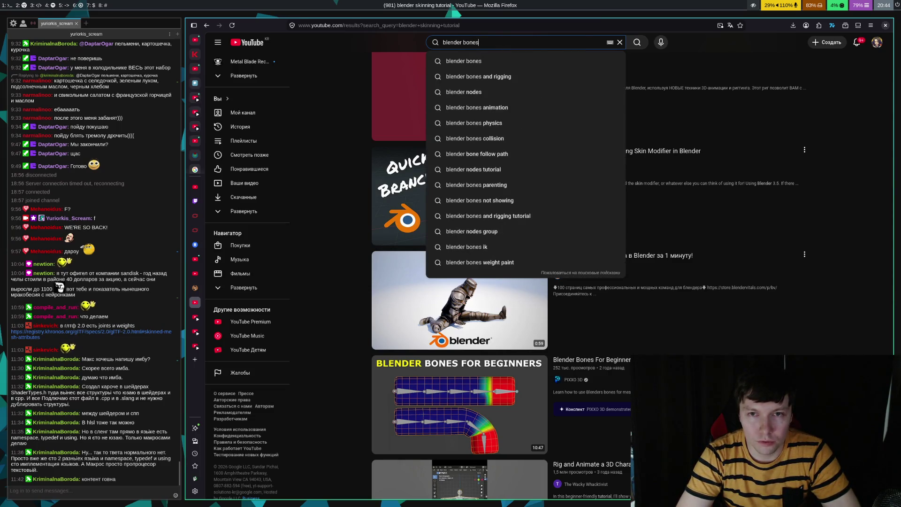
text( guide)
key(Return)
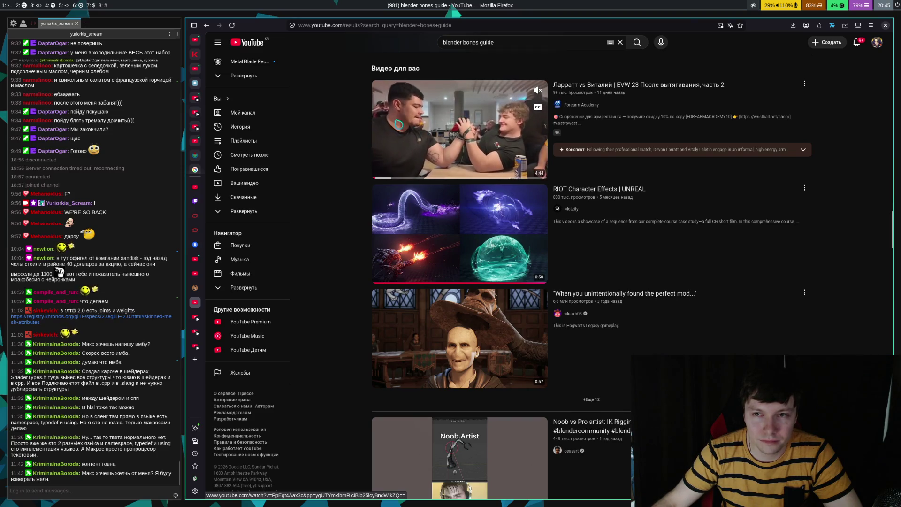
scroll(326, 185, down, 4)
scroll(325, 185, down, 4)
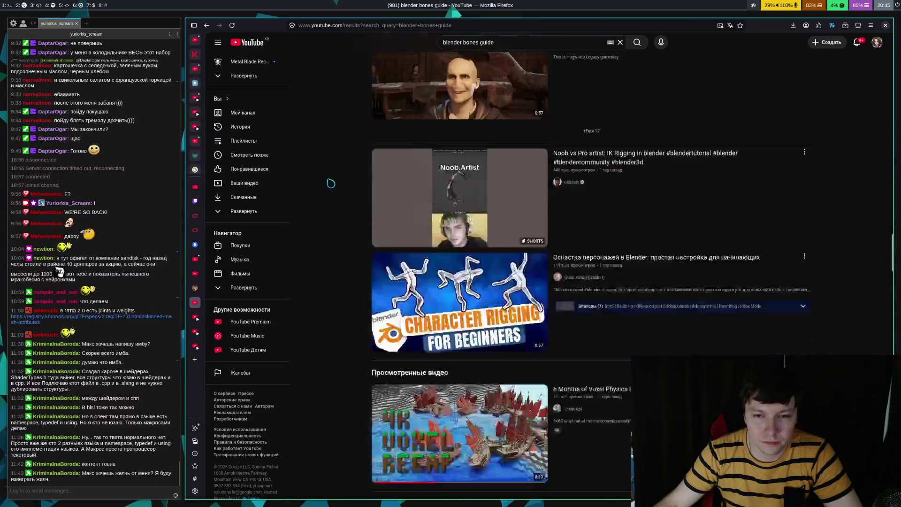
scroll(330, 179, down, 4)
scroll(332, 173, down, 3)
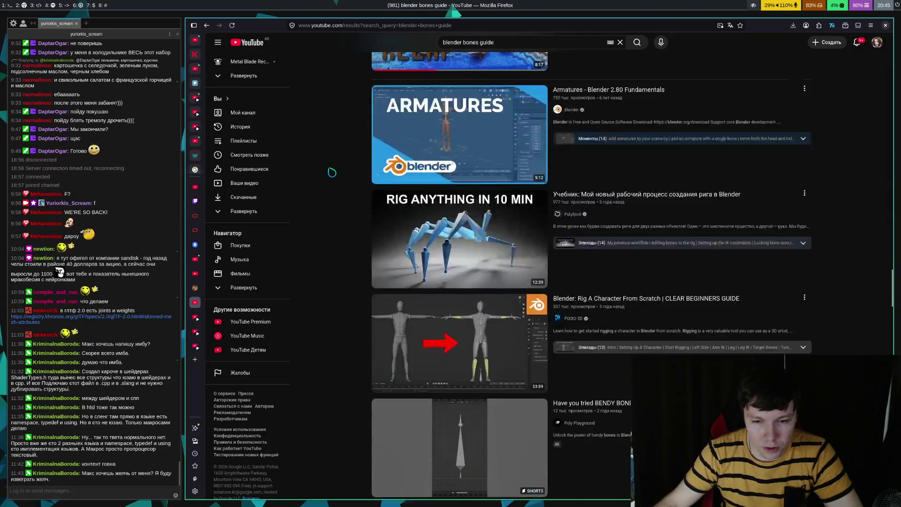
scroll(338, 171, down, 4)
scroll(340, 170, down, 9)
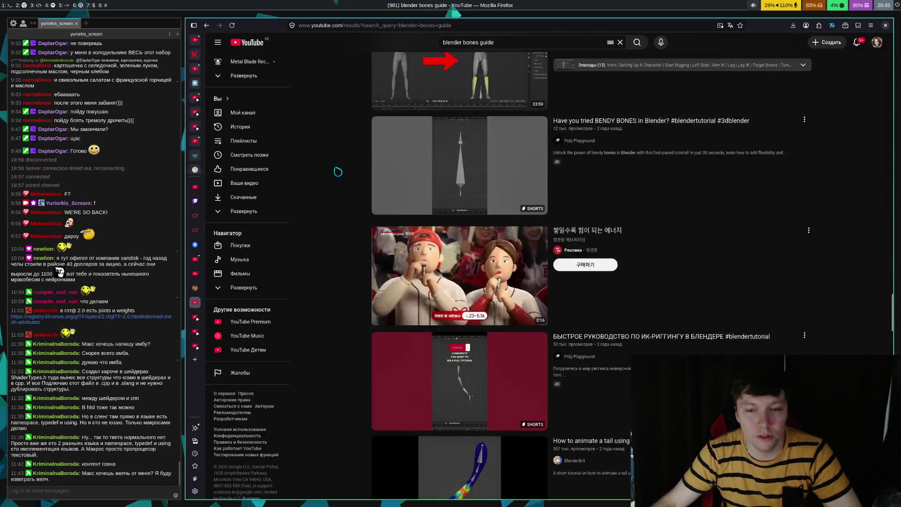
scroll(366, 214, down, 5)
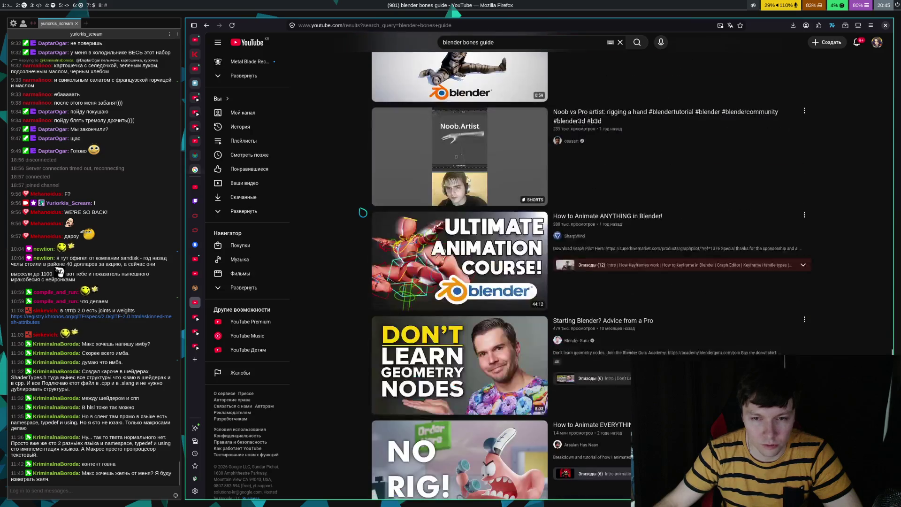
scroll(369, 198, down, 3)
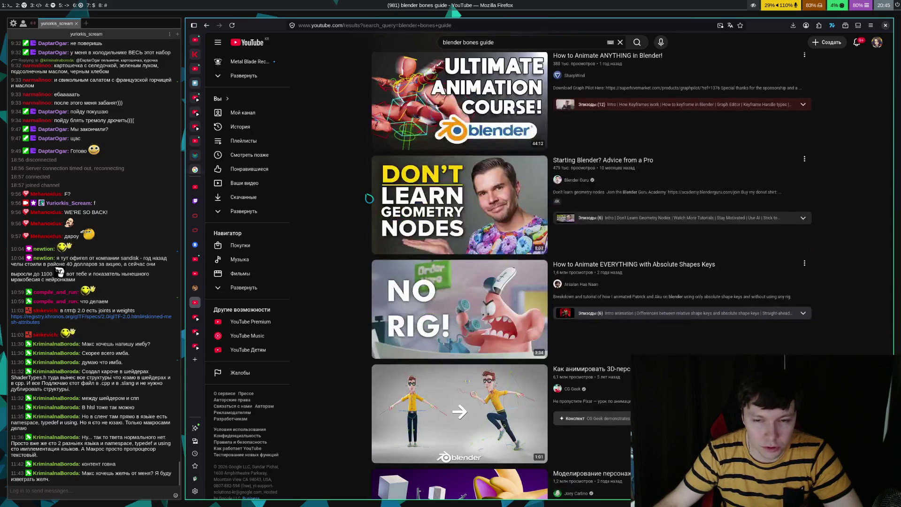
scroll(369, 196, down, 5)
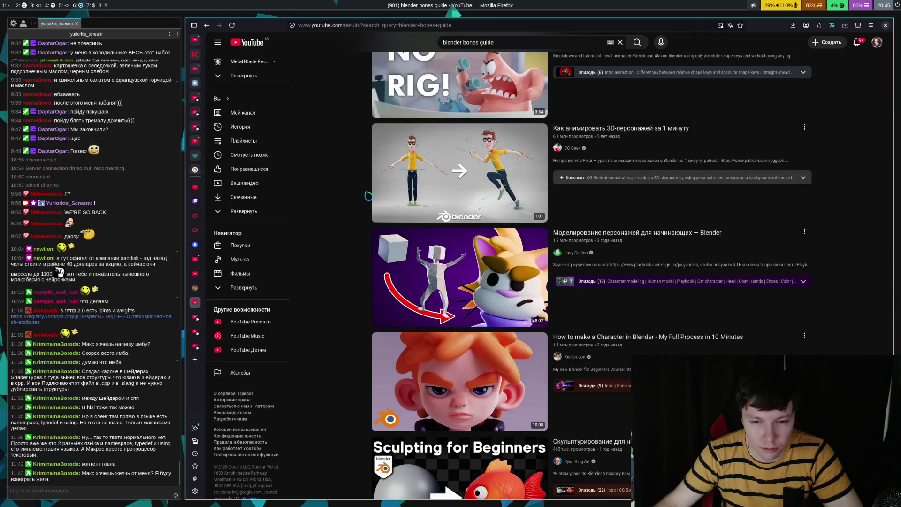
scroll(368, 196, down, 10)
scroll(369, 194, down, 6)
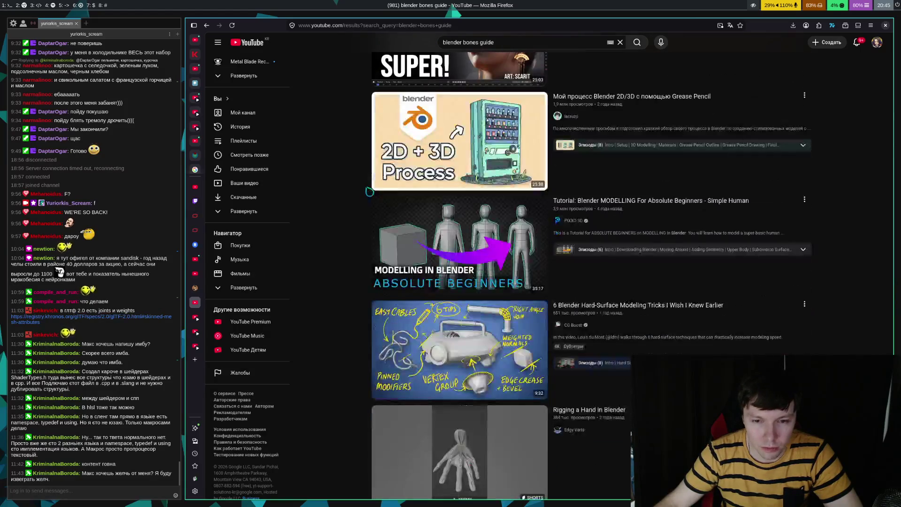
scroll(369, 191, down, 3)
scroll(370, 192, down, 4)
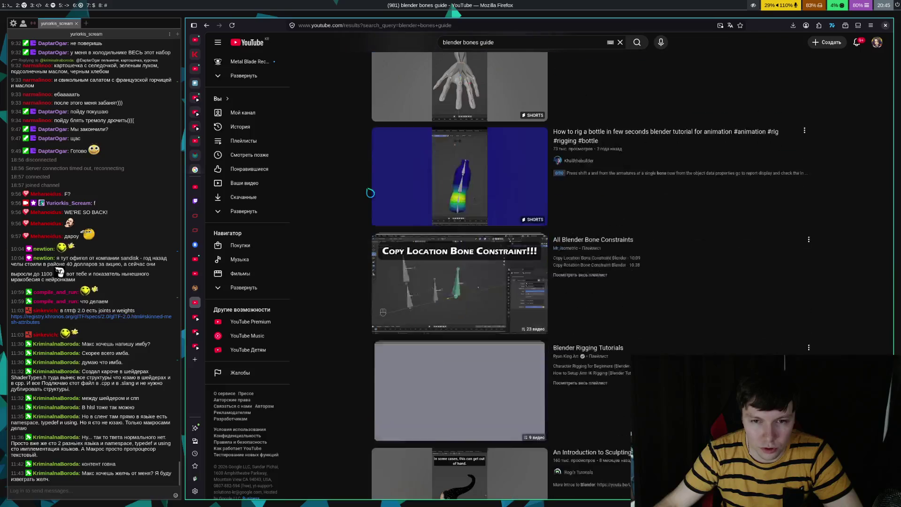
scroll(371, 193, down, 5)
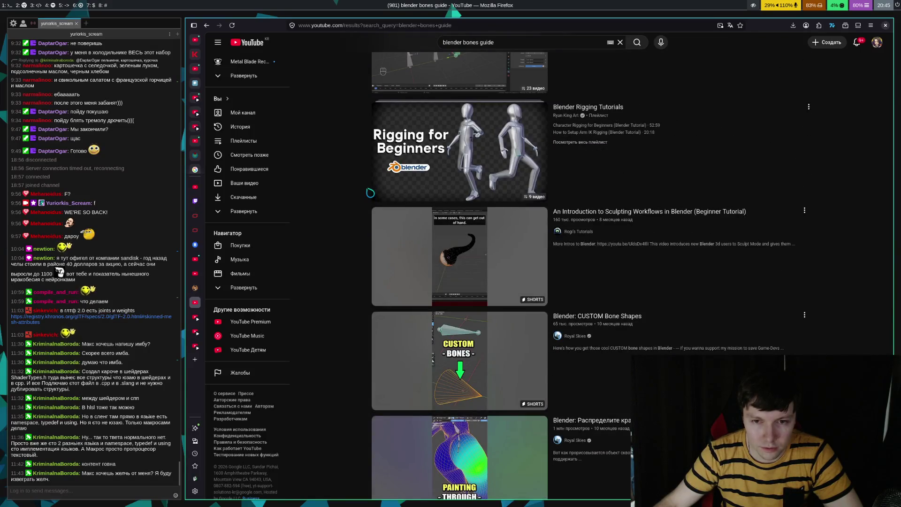
scroll(371, 193, down, 4)
scroll(370, 192, down, 3)
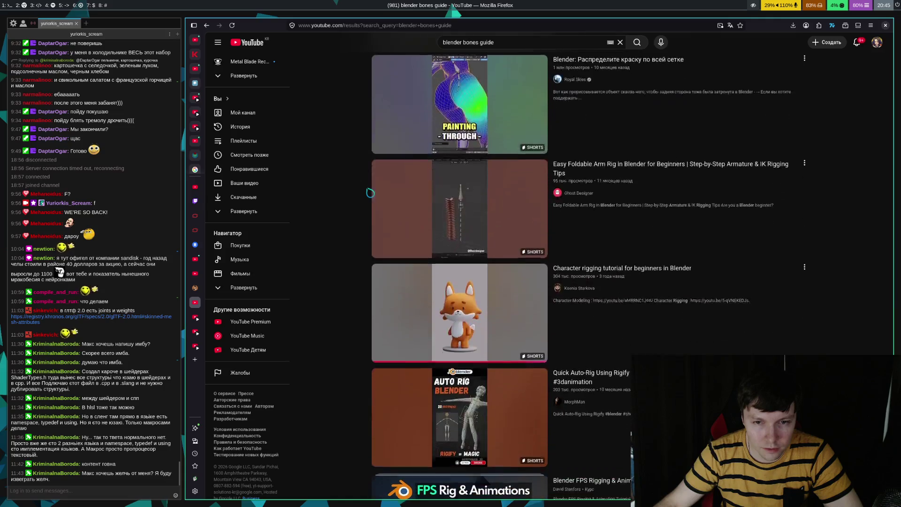
scroll(370, 193, down, 14)
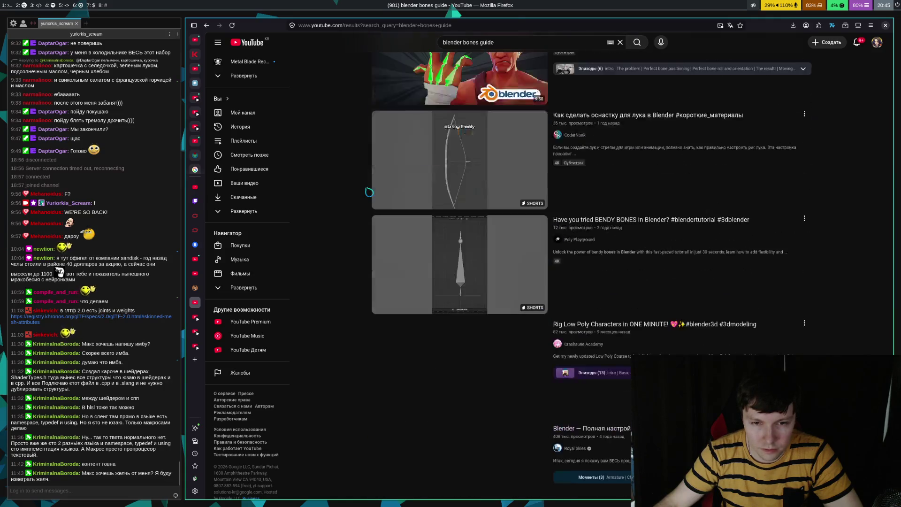
scroll(369, 193, down, 5)
scroll(369, 193, down, 12)
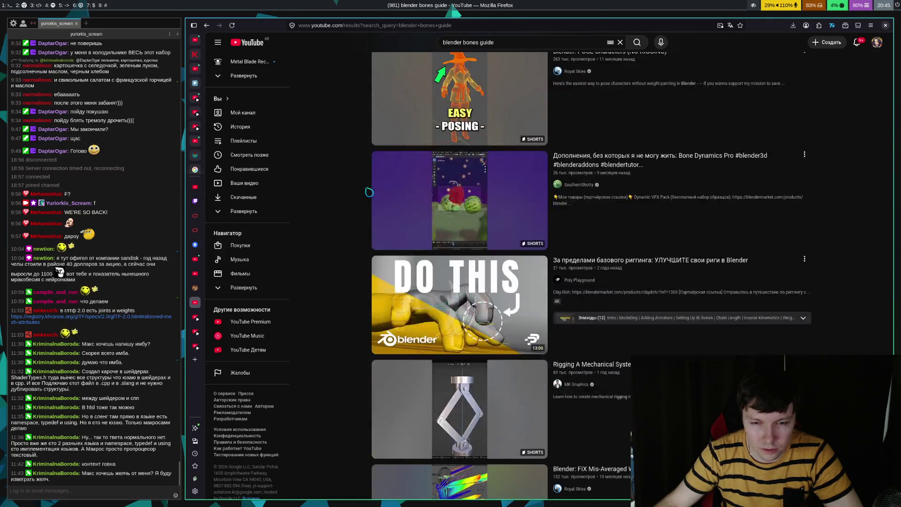
click(449, 45)
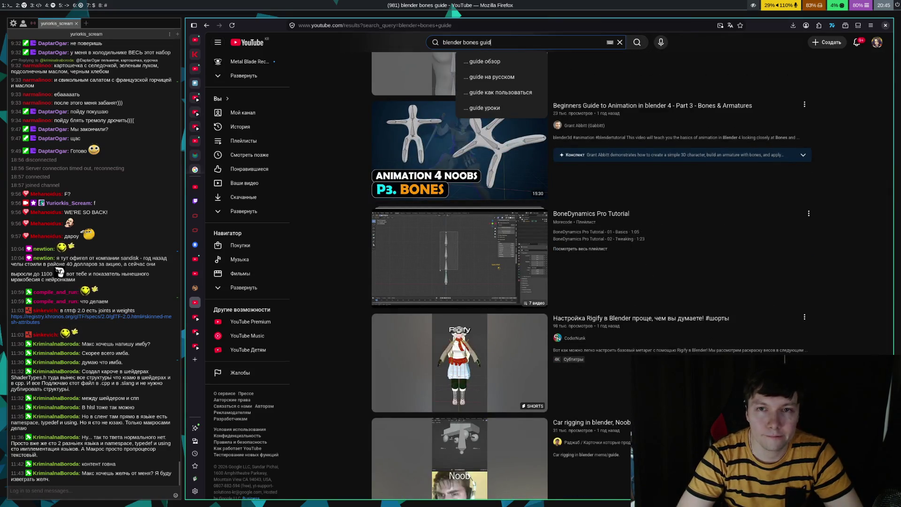
key(BackSpace)
key(BackSpace)
key(BackSpace)
text(anu)
key(BackSpace)
text(imation)
key(Return)
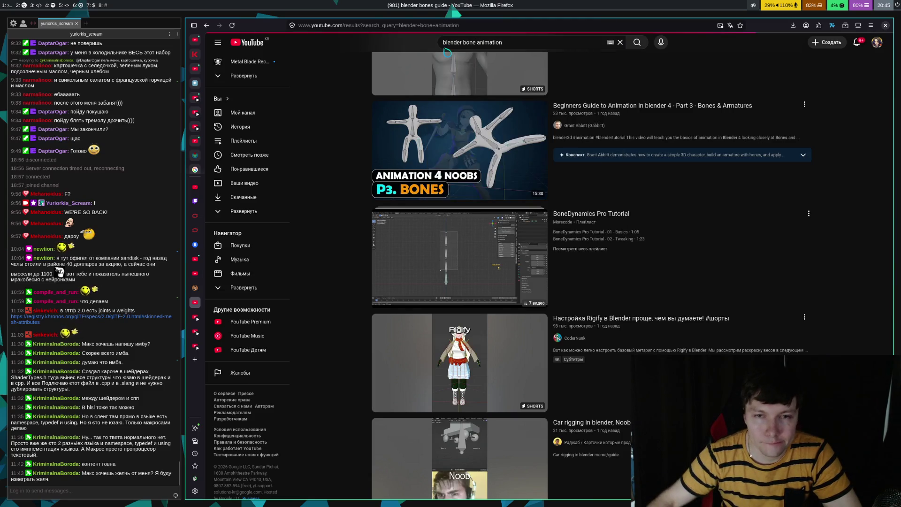
scroll(324, 226, down, 4)
scroll(327, 227, down, 10)
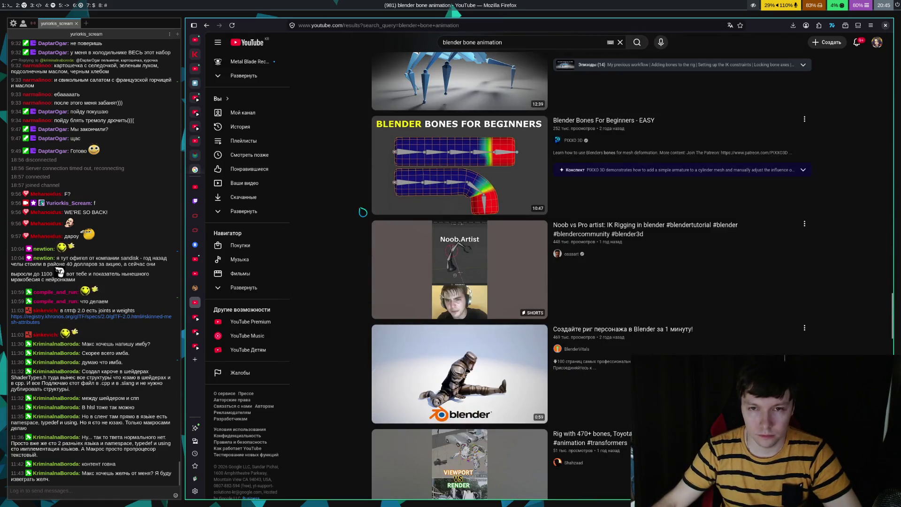
scroll(363, 213, down, 5)
scroll(363, 212, down, 15)
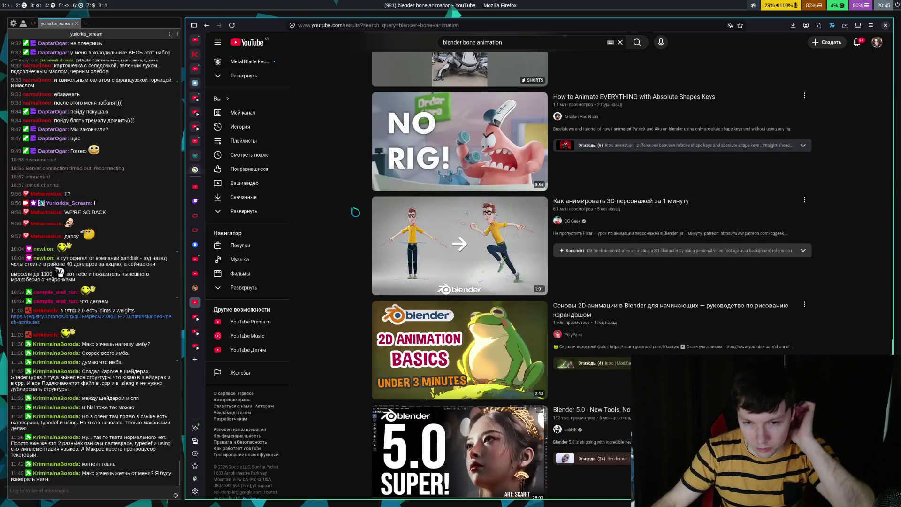
scroll(357, 213, up, 5)
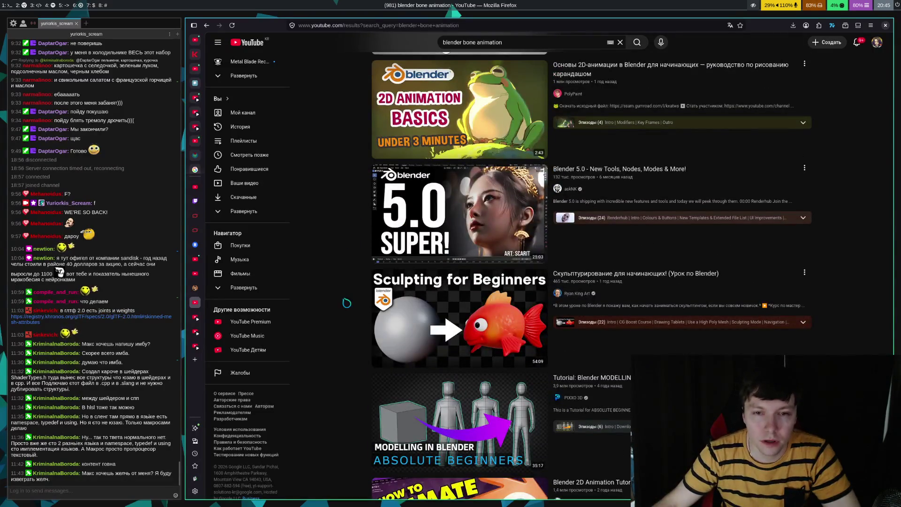
scroll(349, 300, down, 7)
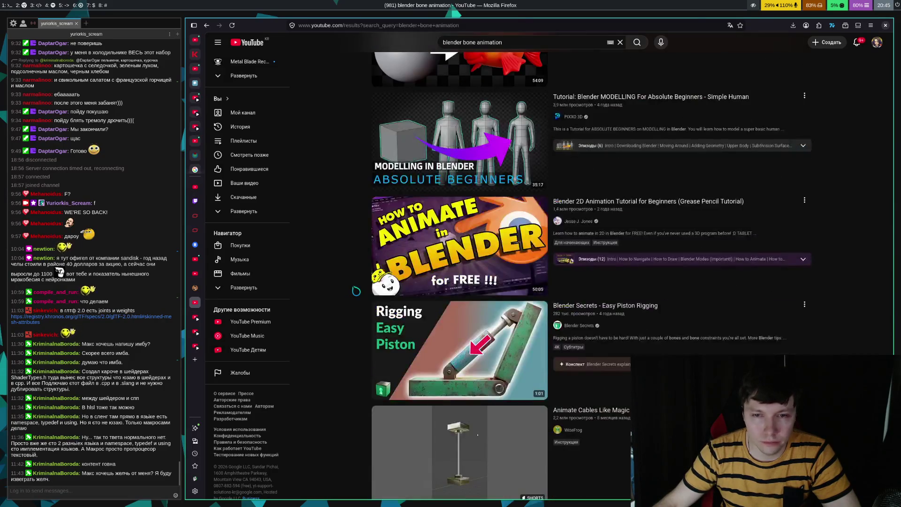
scroll(356, 288, up, 6)
scroll(357, 283, down, 5)
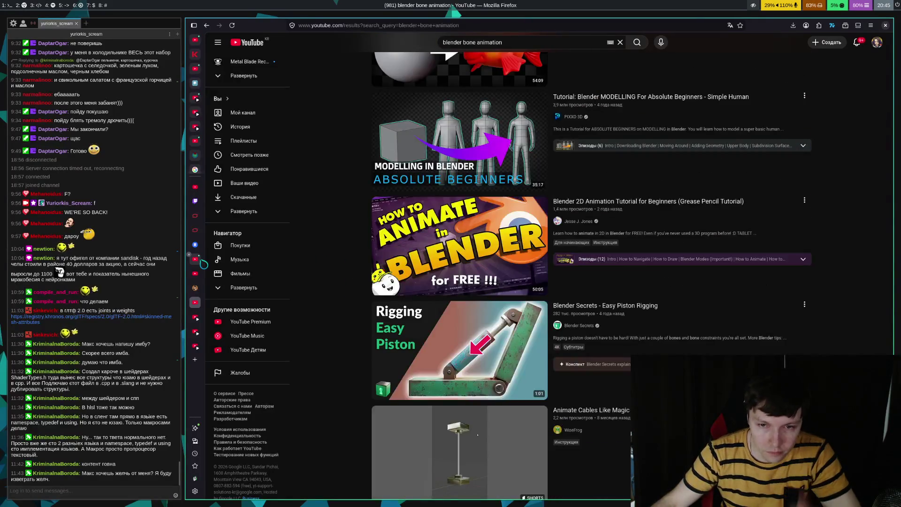
mouse_move(519, 377)
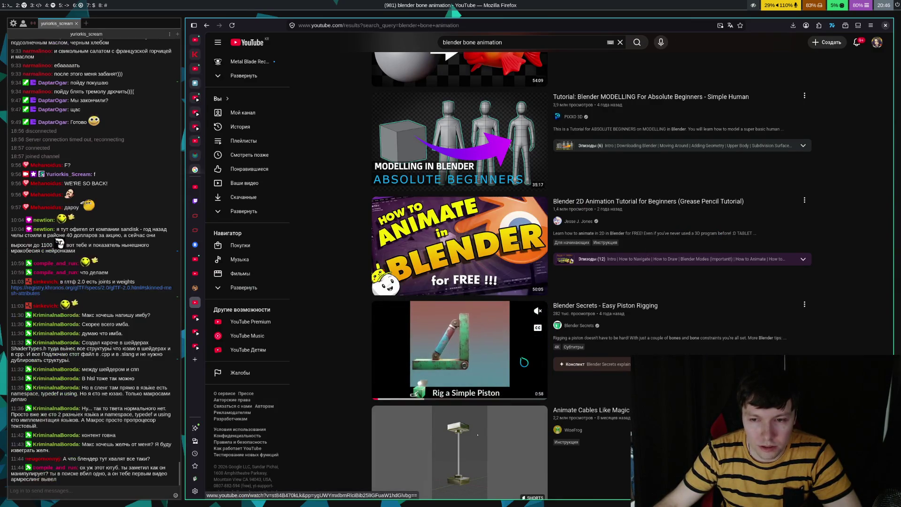
scroll(521, 371, down, 5)
scroll(431, 231, down, 6)
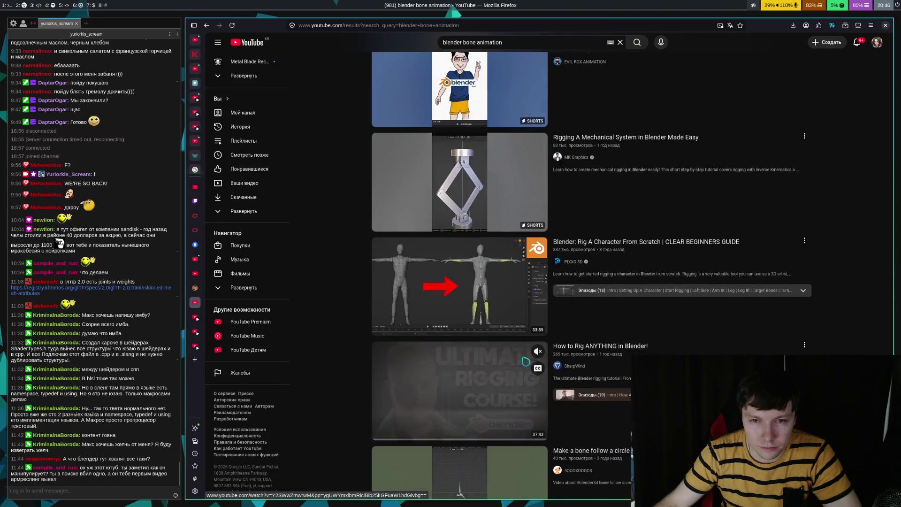
scroll(353, 280, down, 1)
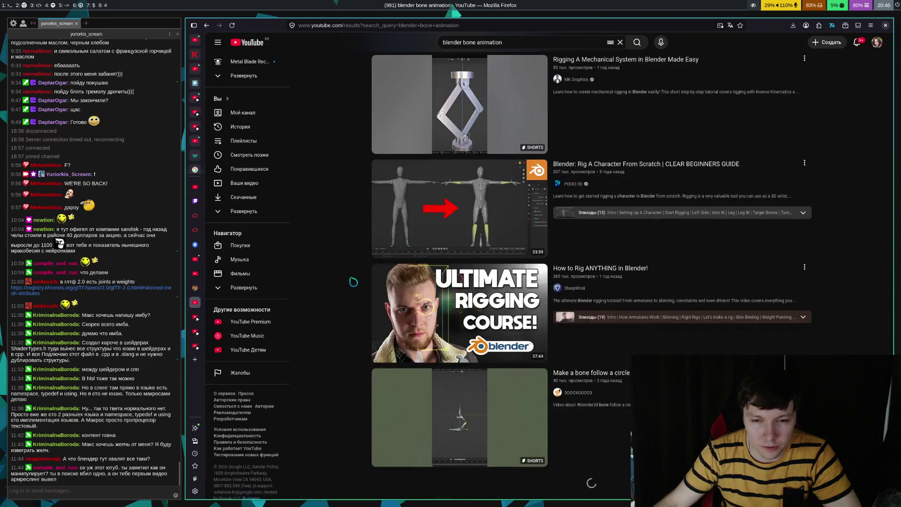
scroll(352, 281, down, 3)
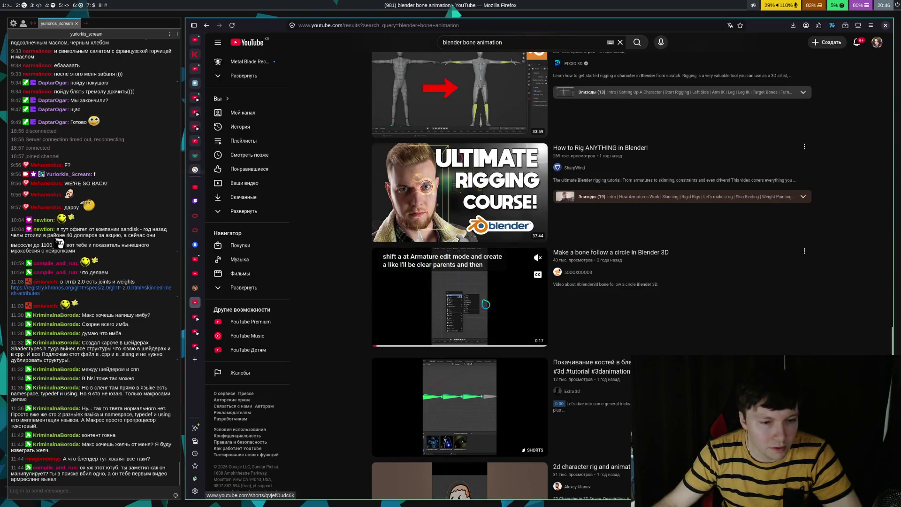
scroll(356, 197, down, 4)
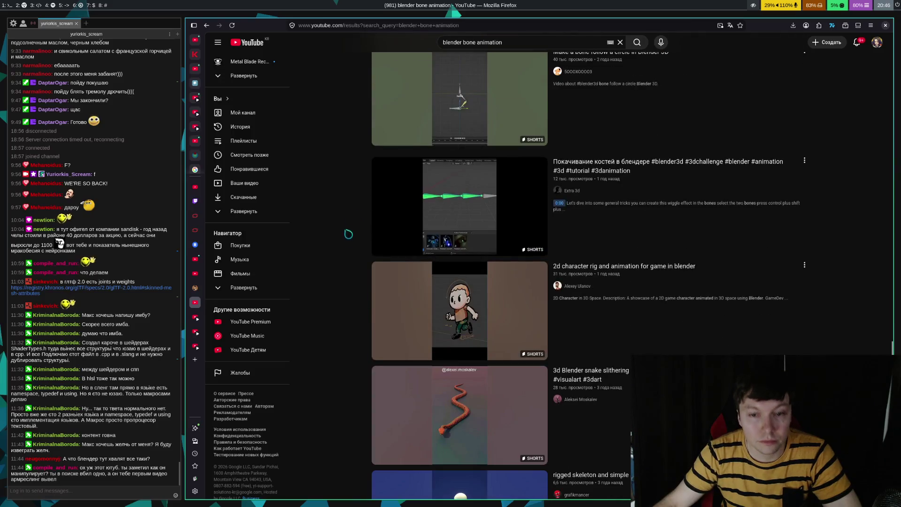
scroll(344, 250, down, 3)
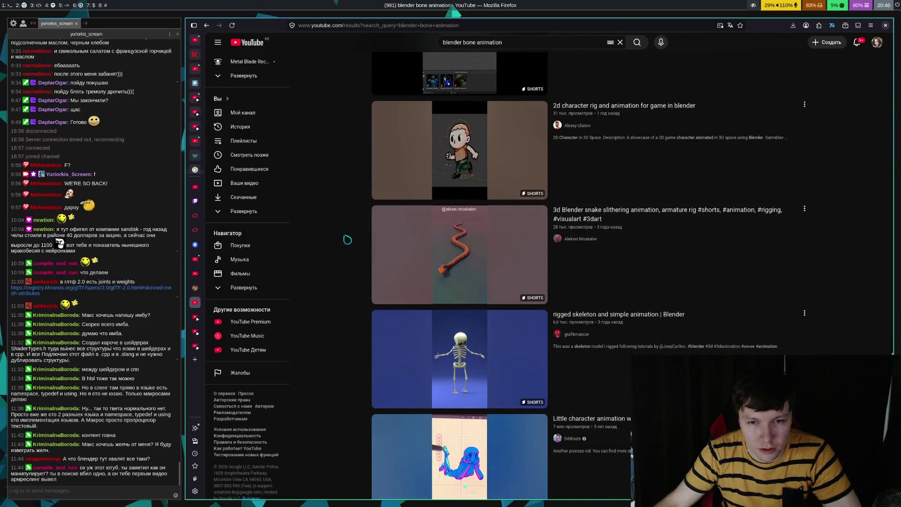
scroll(346, 240, down, 13)
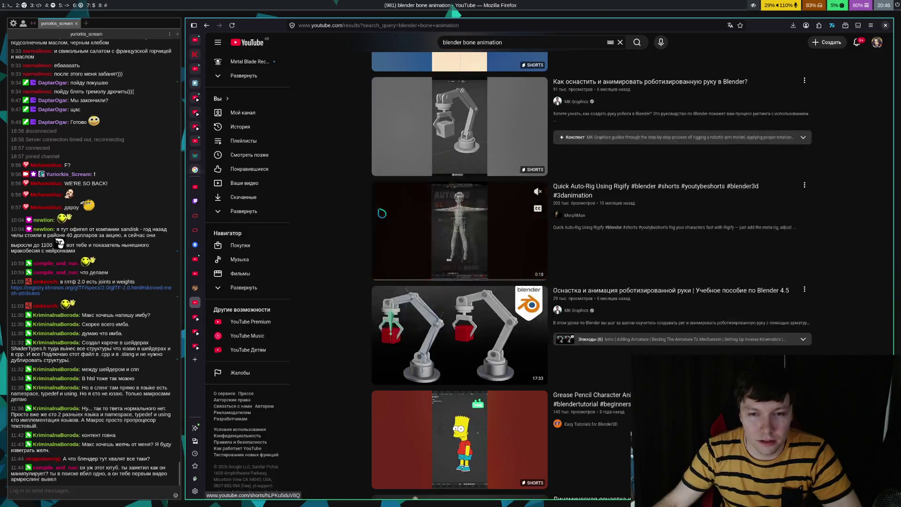
scroll(364, 235, down, 8)
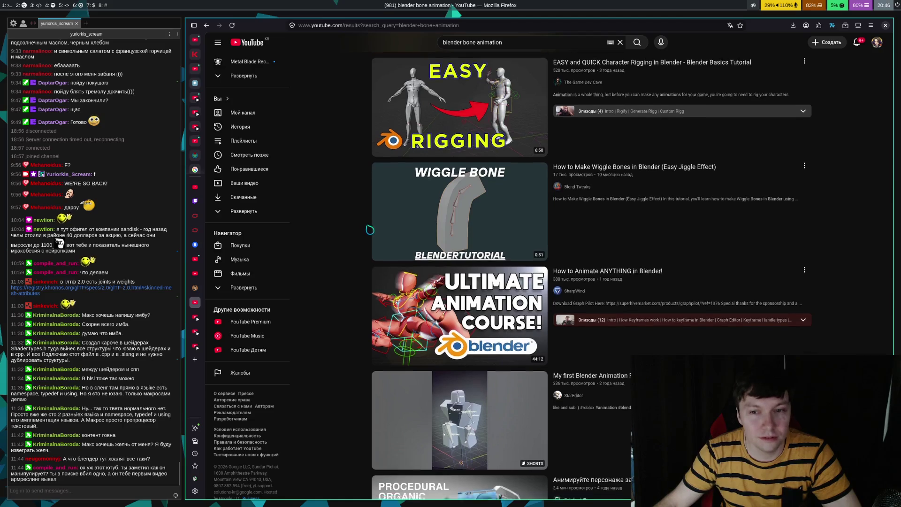
scroll(368, 229, down, 1)
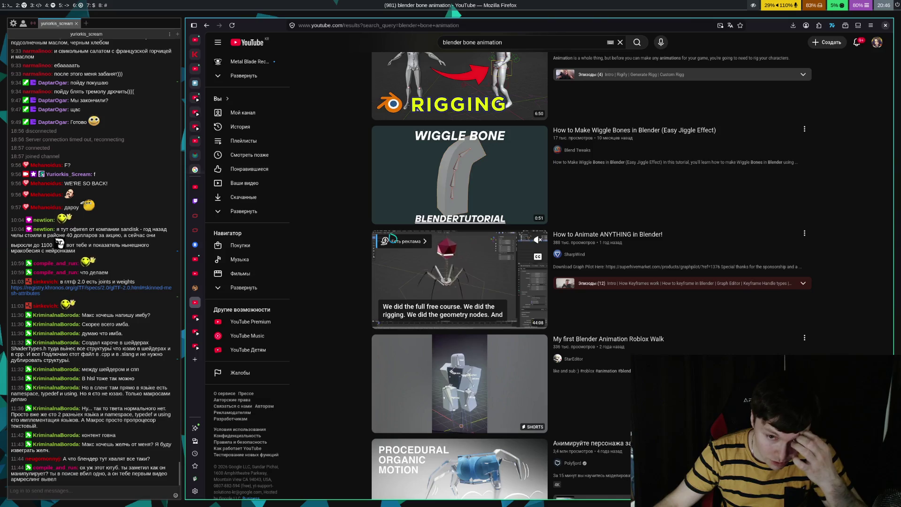
scroll(391, 236, down, 5)
scroll(389, 235, down, 5)
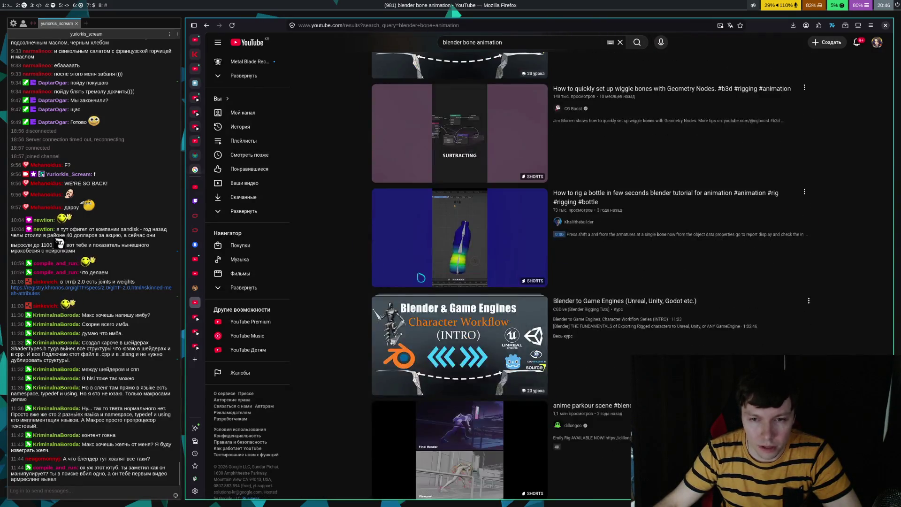
- Open the 'Animation Beginners Guide Part 3' bones and armatures video in a new tab
scroll(364, 282, down, 3)
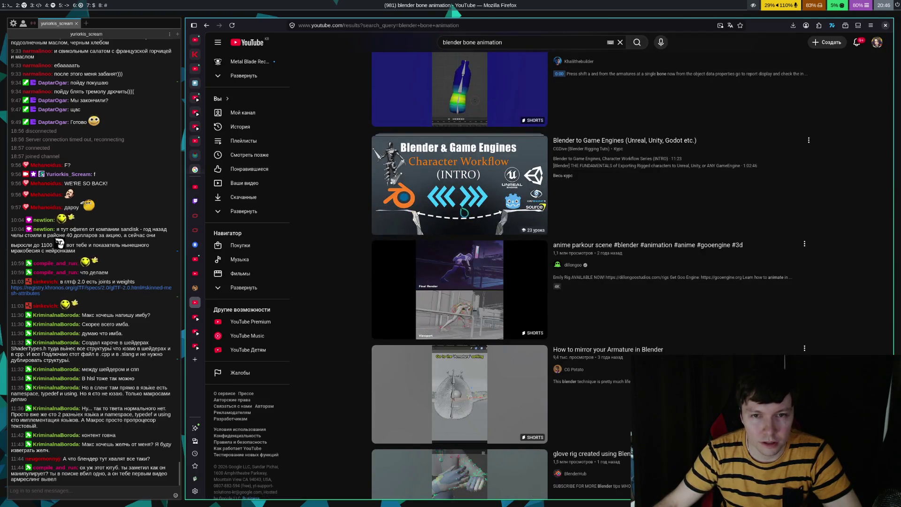
scroll(360, 278, down, 4)
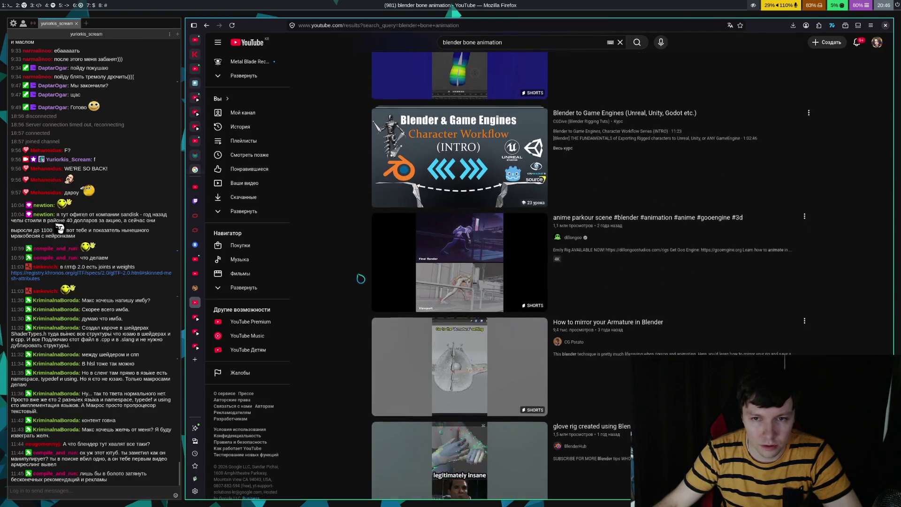
scroll(370, 278, down, 3)
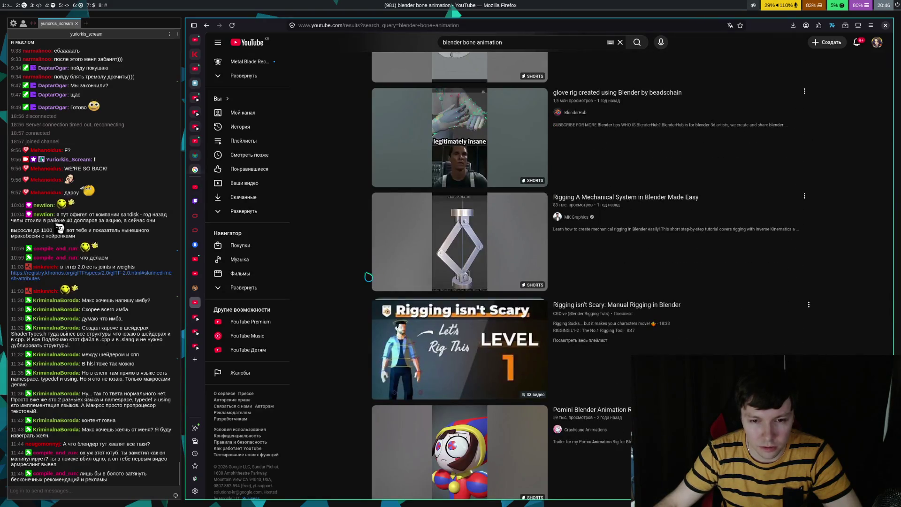
scroll(362, 270, down, 4)
scroll(352, 259, down, 4)
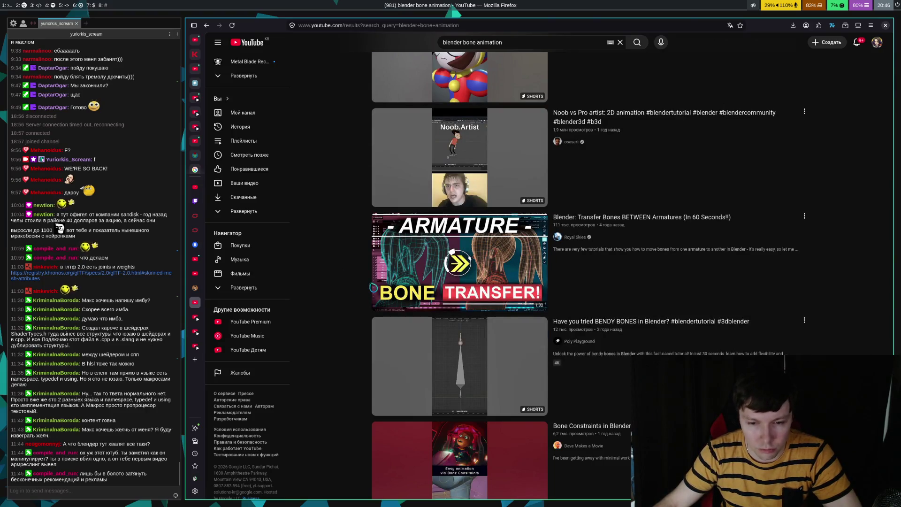
scroll(369, 285, down, 3)
scroll(365, 312, down, 5)
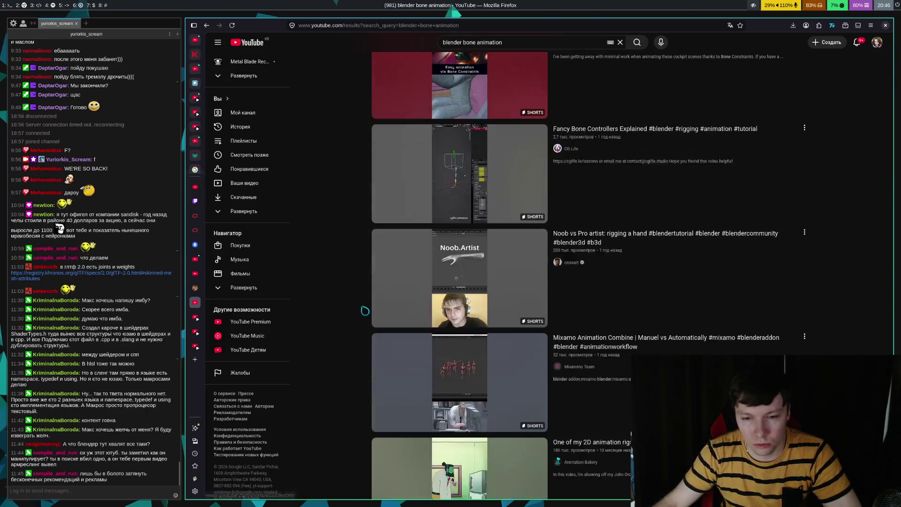
scroll(365, 310, down, 3)
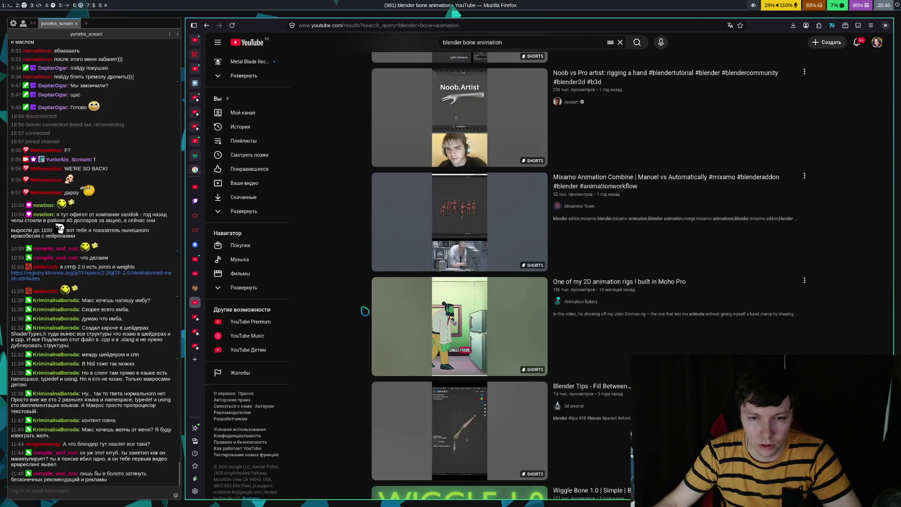
scroll(365, 311, down, 5)
scroll(366, 308, down, 4)
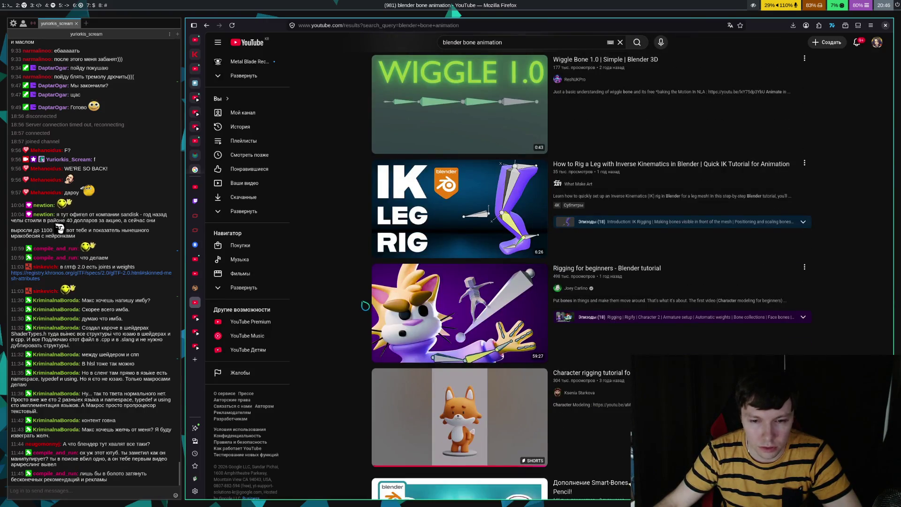
scroll(366, 306, down, 5)
scroll(357, 300, down, 5)
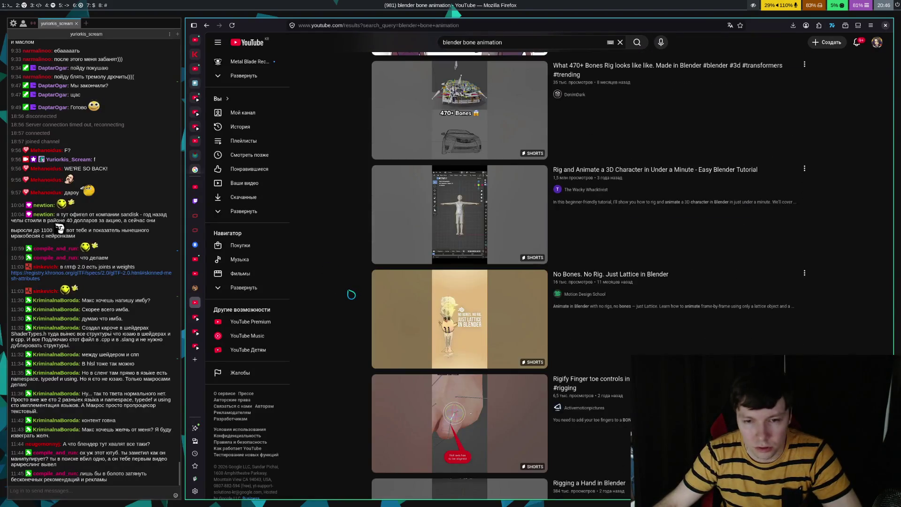
scroll(348, 288, down, 9)
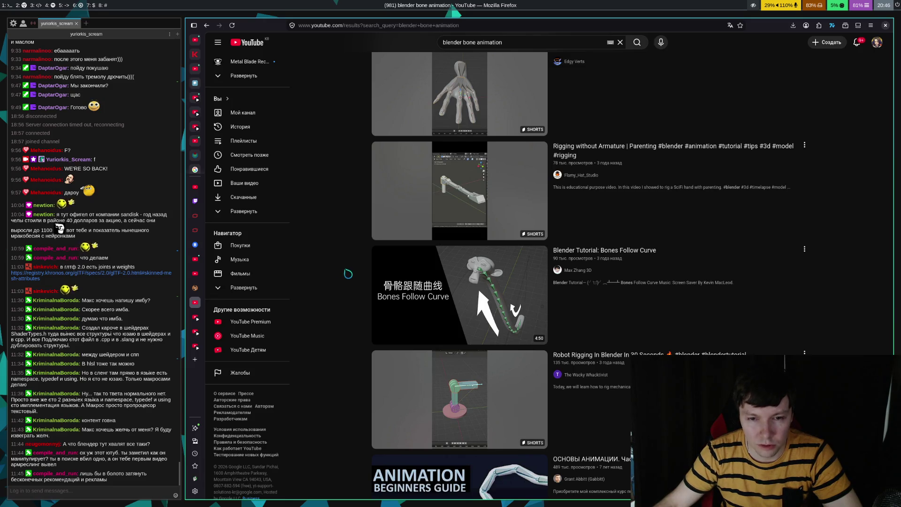
scroll(346, 277, down, 5)
scroll(319, 323, down, 1)
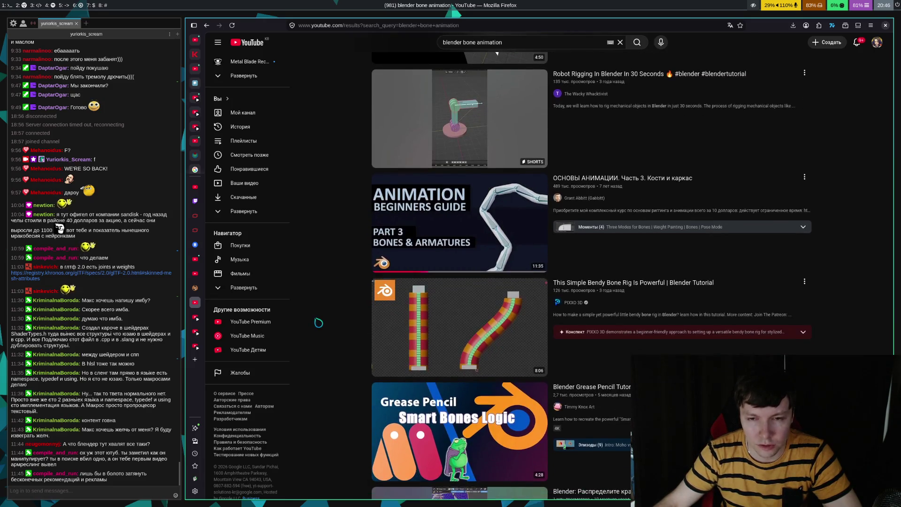
mouse_move(399, 242)
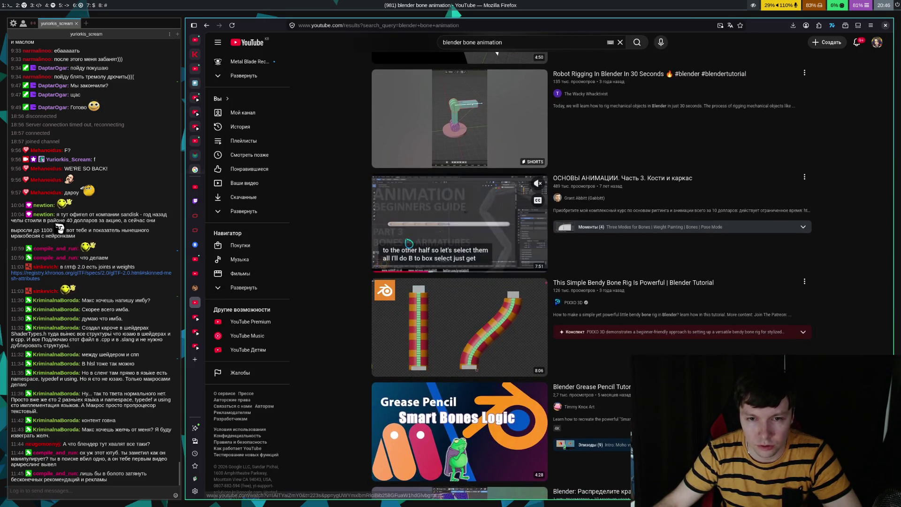
right_click(450, 227)
click(453, 232)
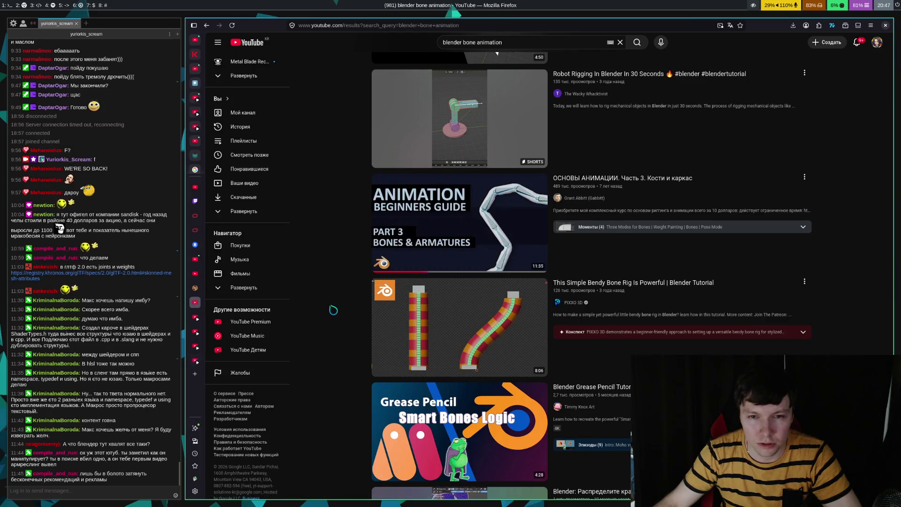
scroll(381, 243, down, 4)
scroll(381, 243, up, 3)
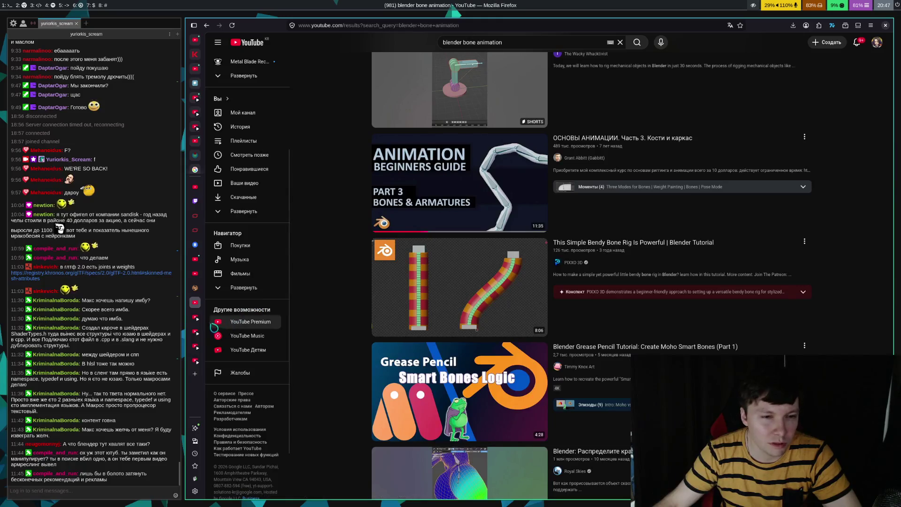
- Switch to the 'Mad King Redemption Goes Early Access' tab and pause the video at 0:21
click(196, 317)
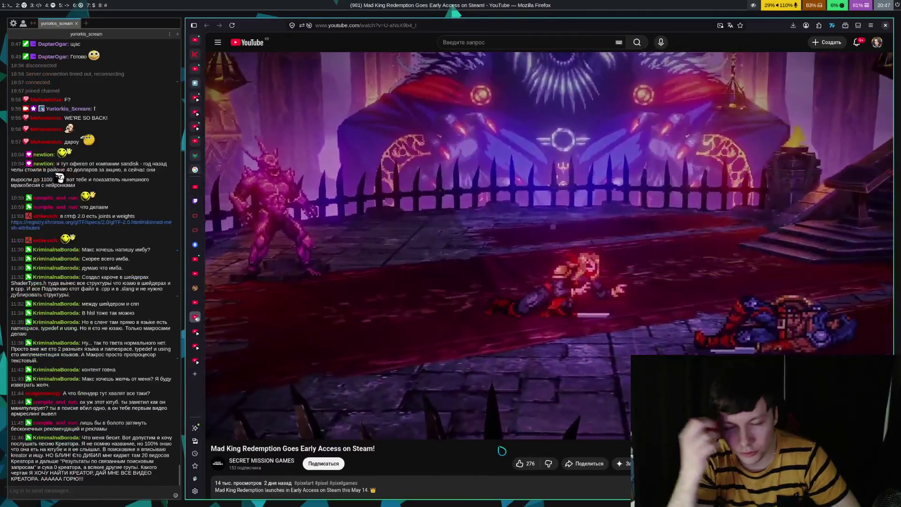
key(space)
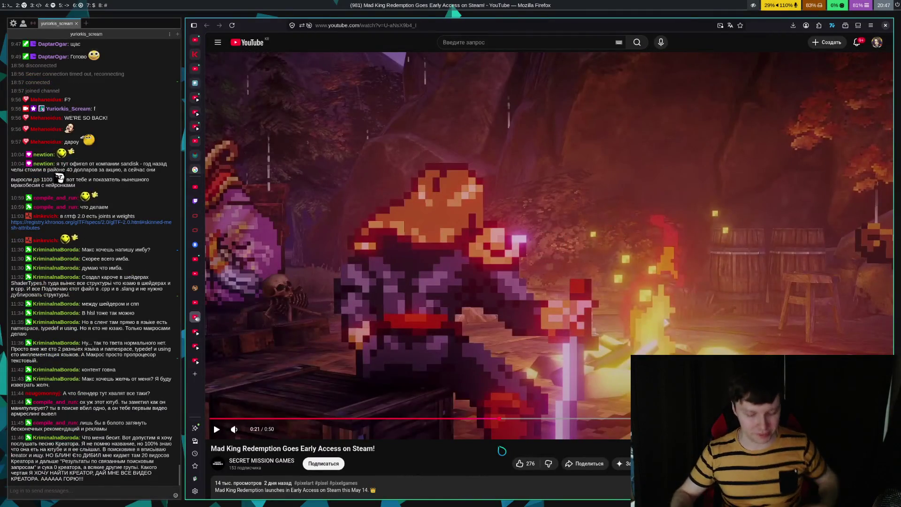
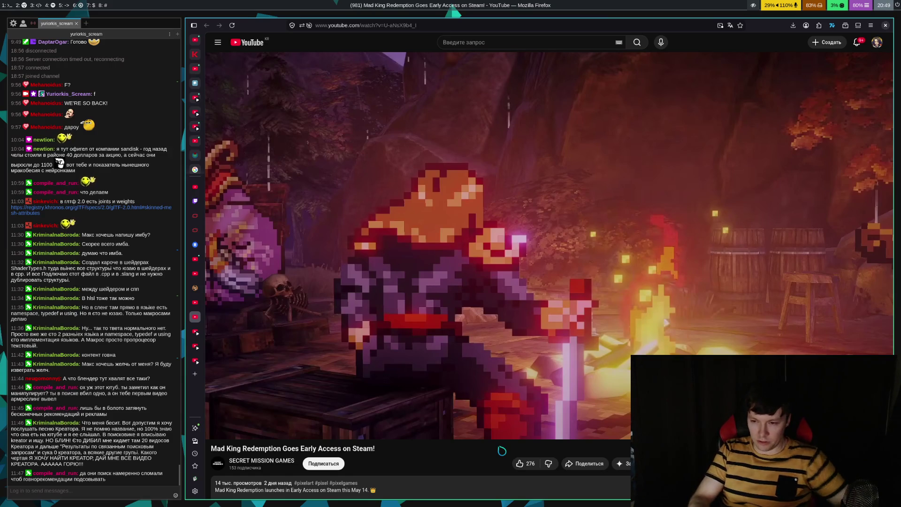
- Dismiss the accidentally opened menu, then pause and resume the trailer three times
key(alt+f)
key(Escape)
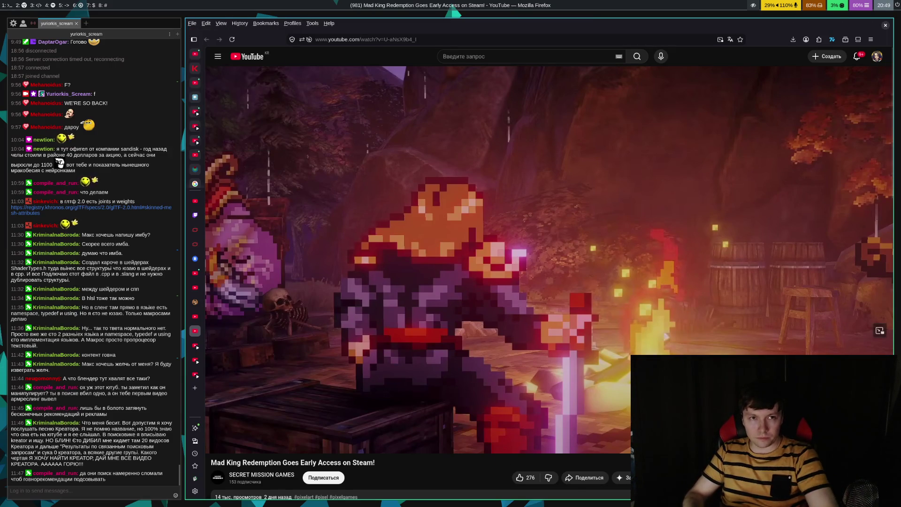
key(Escape)
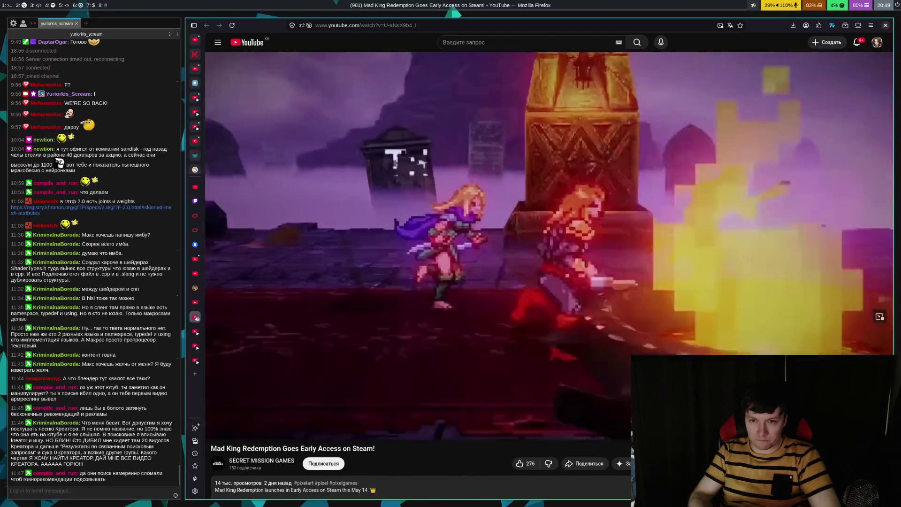
key(space)
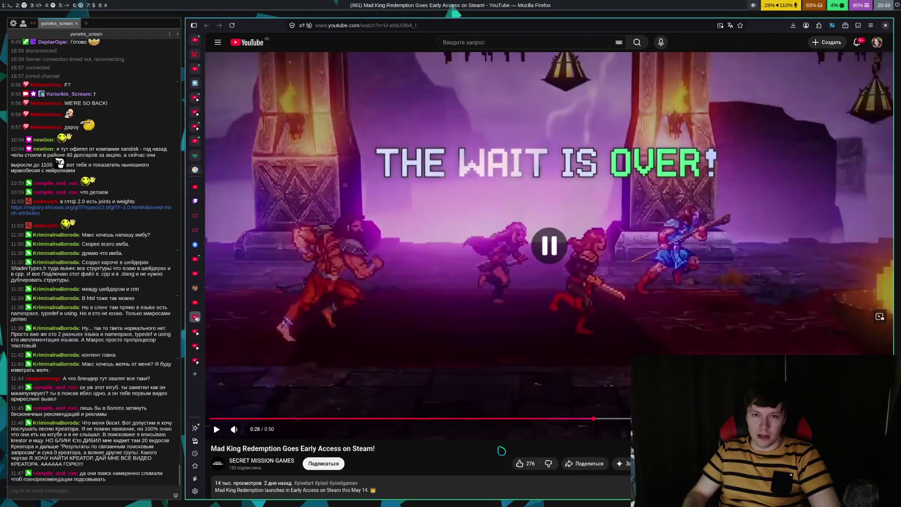
key(space)
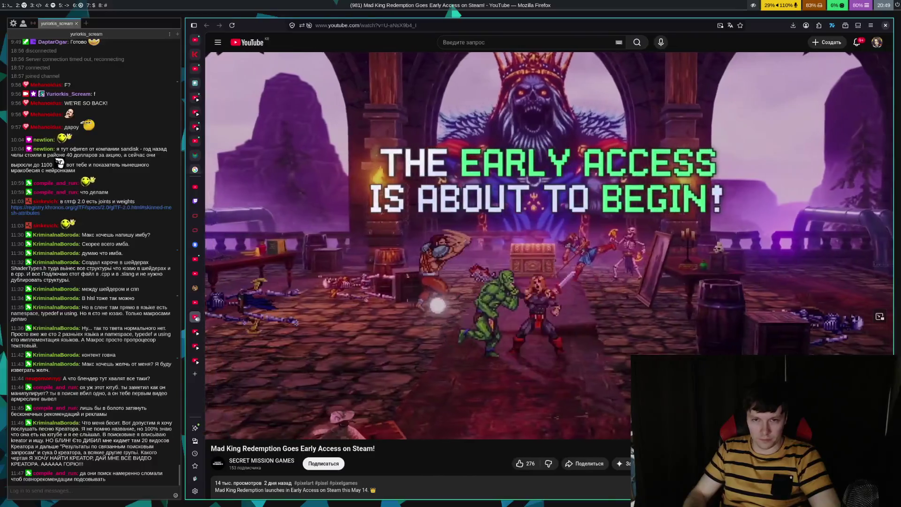
key(space)
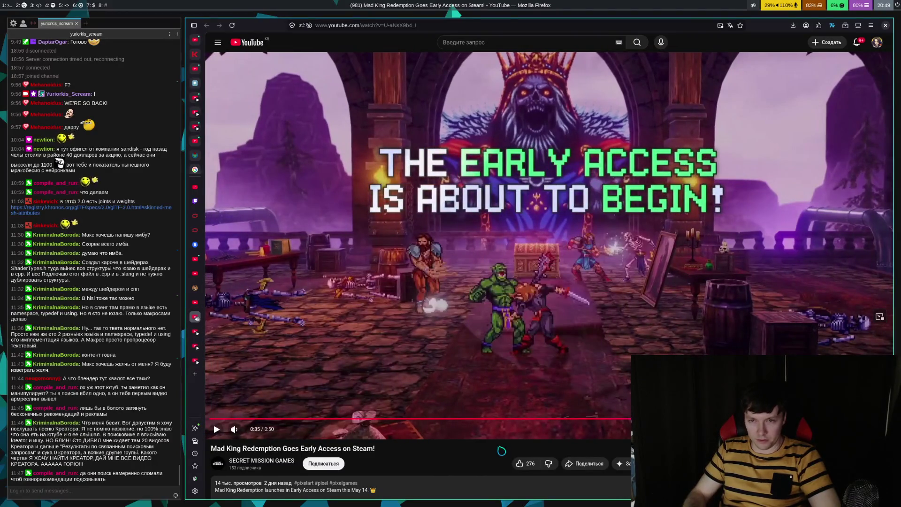
key(space)
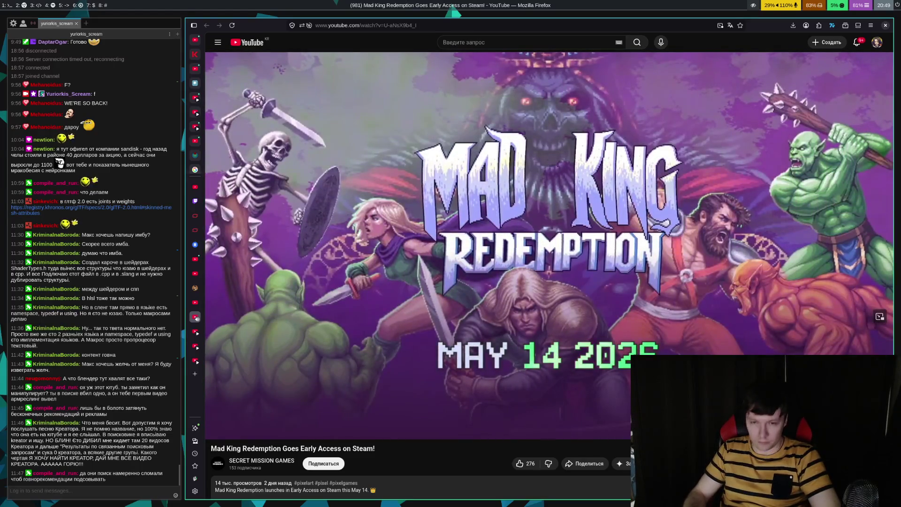
key(space)
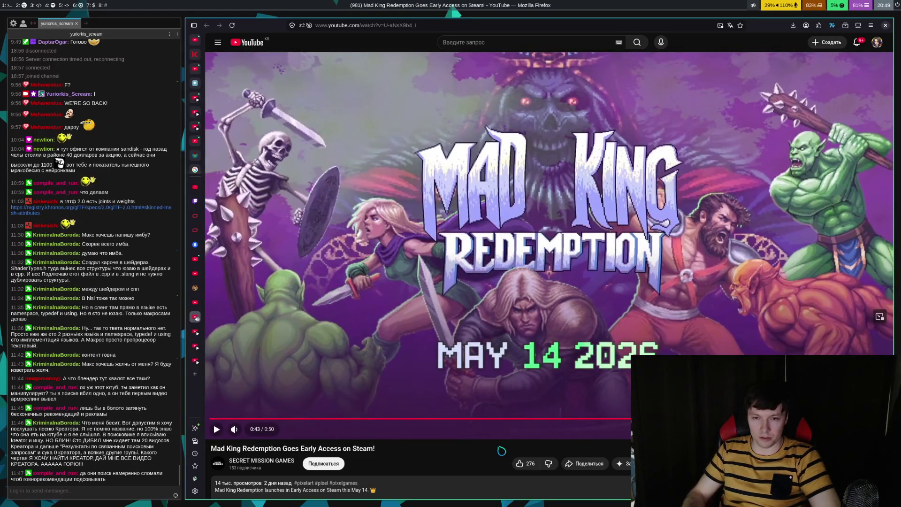
key(space)
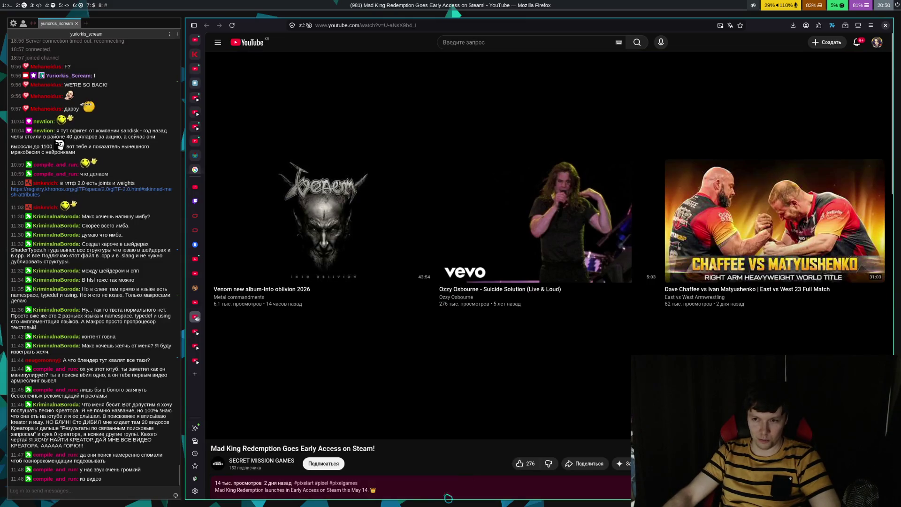
- Like the Mad King Redemption trailer and let it play to its 0:50 end screen
click(521, 465)
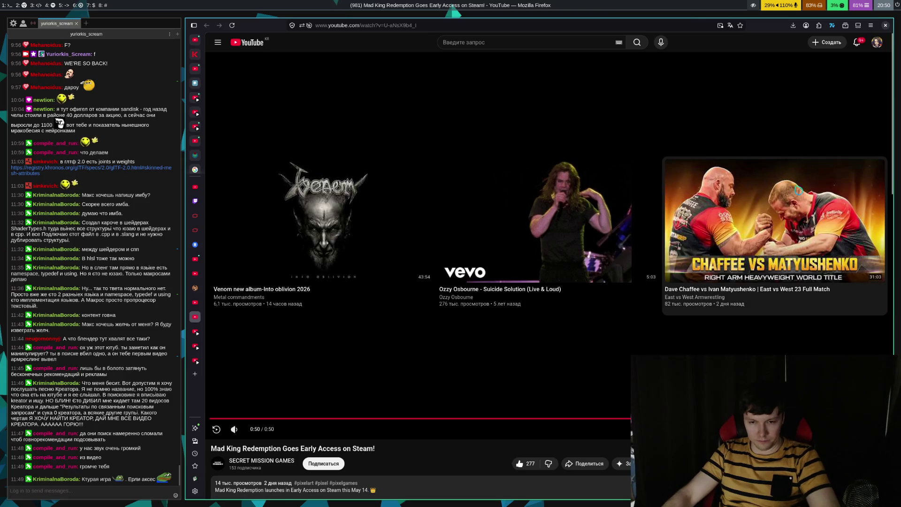
key(super+5)
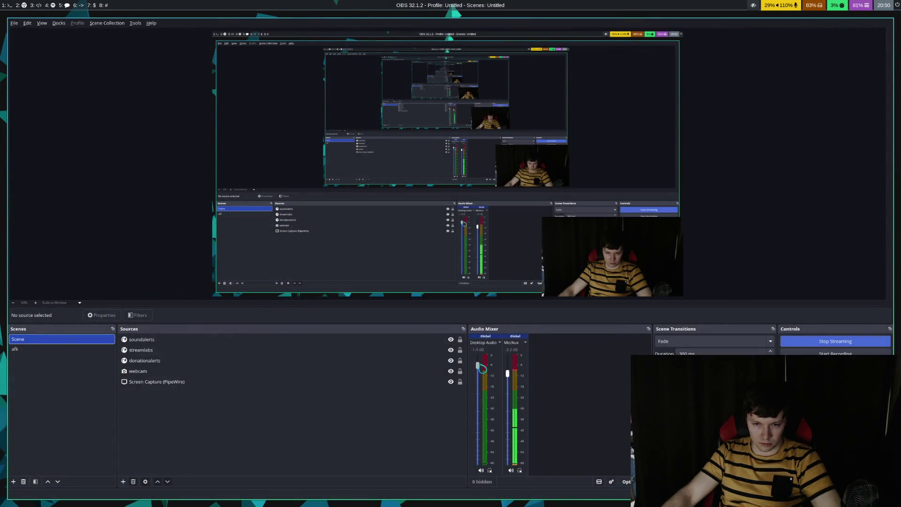
key(super+6)
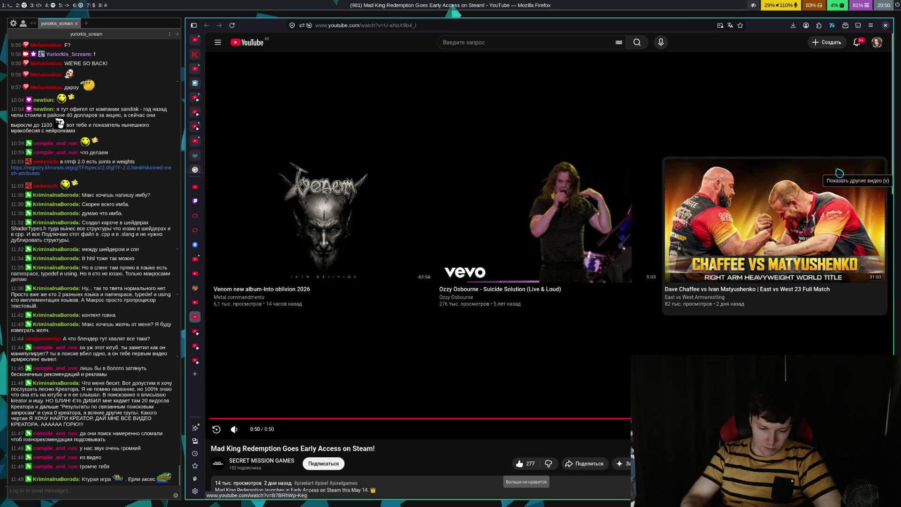
- Open google.com in a new tab, search 'gentoo steam', and open the Gentoo Wiki Steam result
text(tgo)
key(Tab)
key(Return)
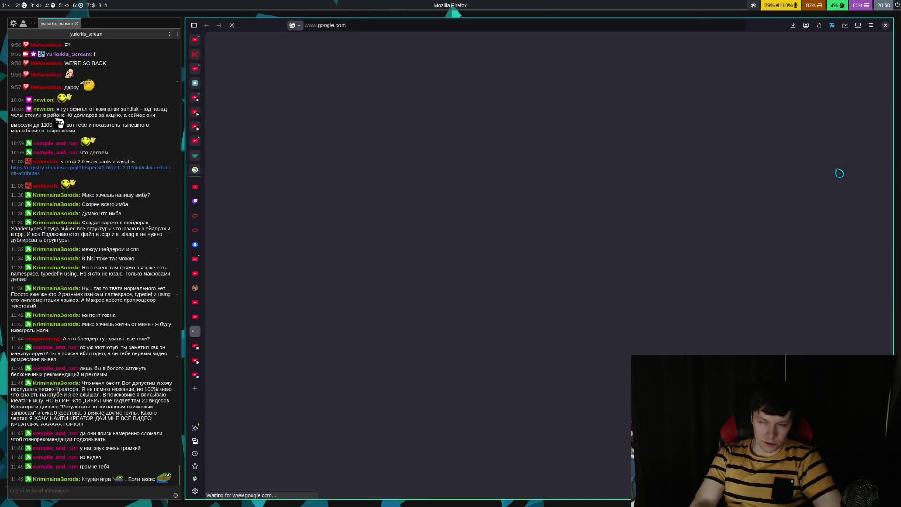
text(gentoo steam)
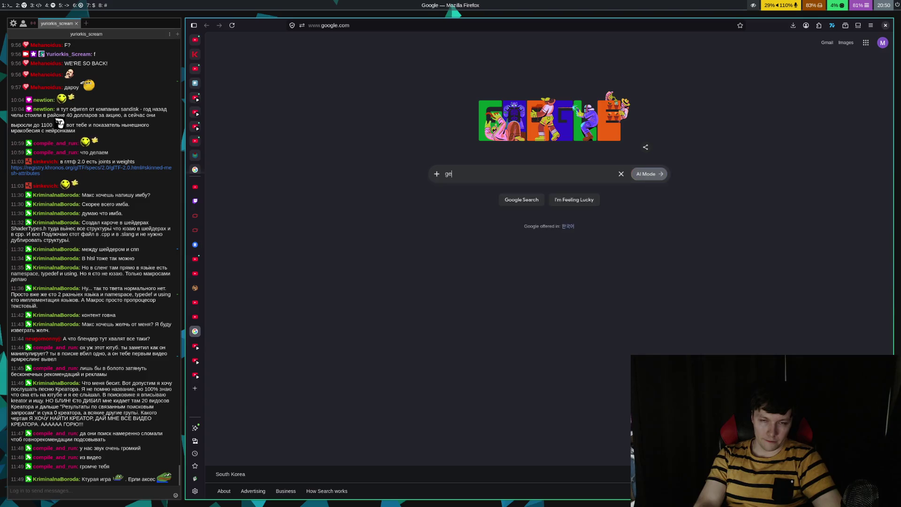
key(Return)
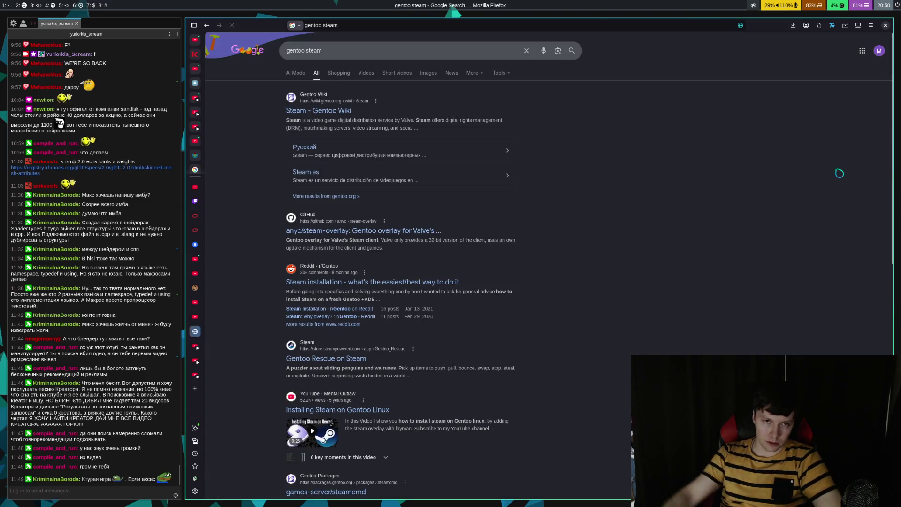
click(310, 111)
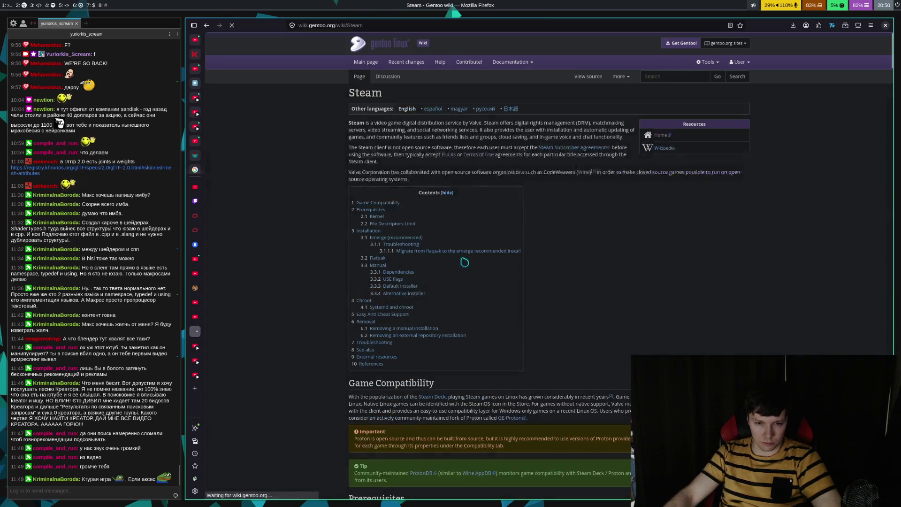
- Scroll the Steam article to the Emerge (recommended) section and open a terminal beside it
scroll(576, 286, down, 10)
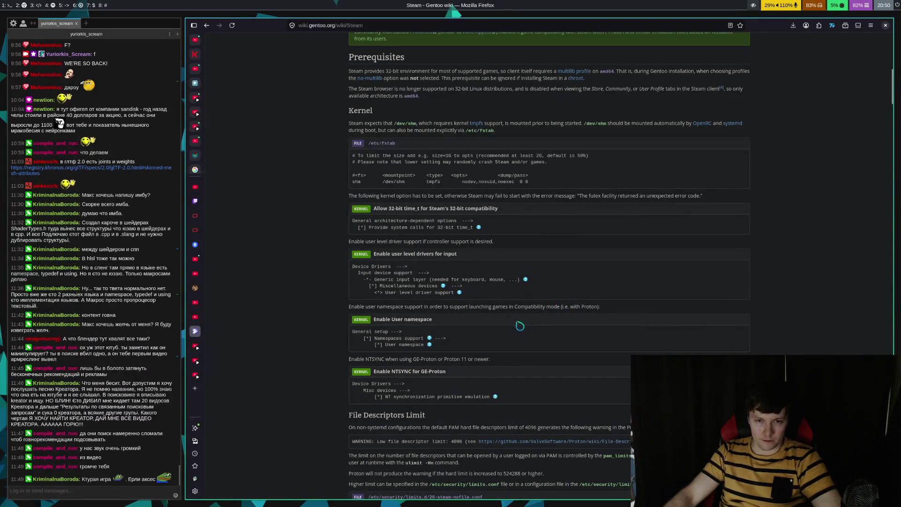
scroll(535, 292, down, 20)
scroll(543, 295, down, 5)
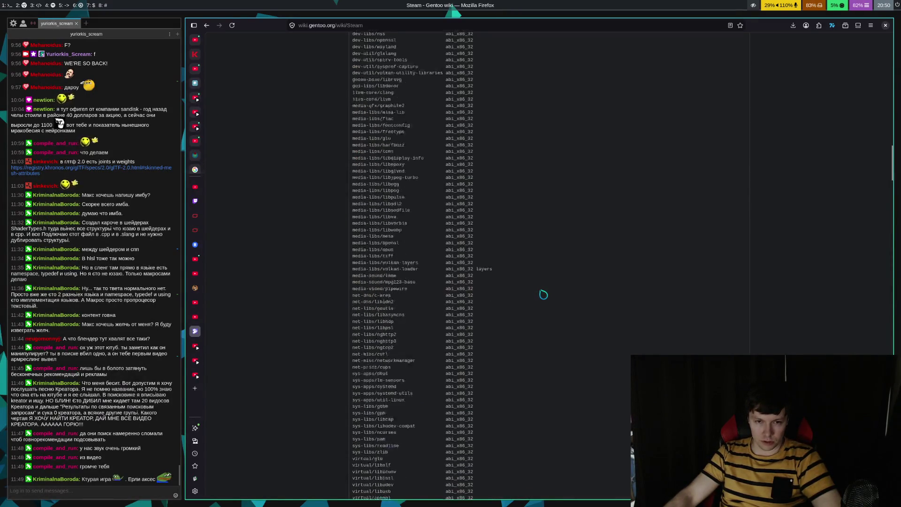
scroll(543, 294, up, 15)
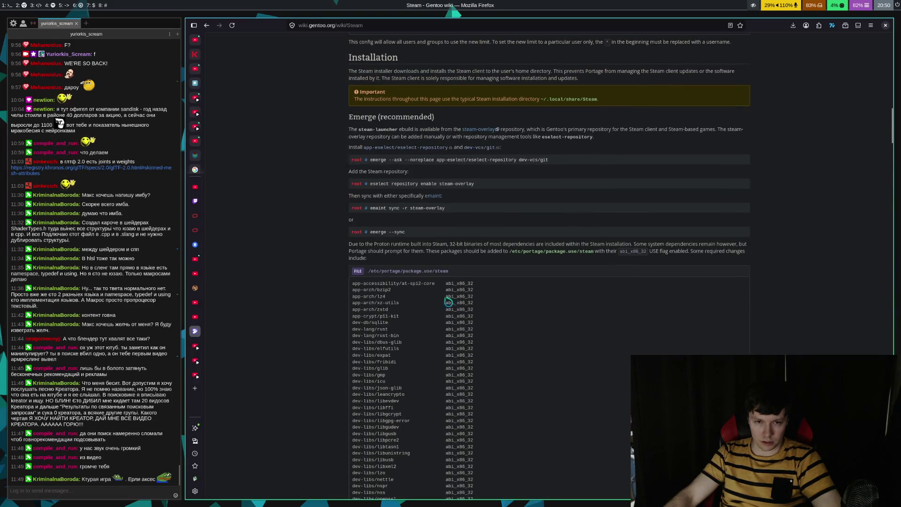
scroll(472, 314, up, 3)
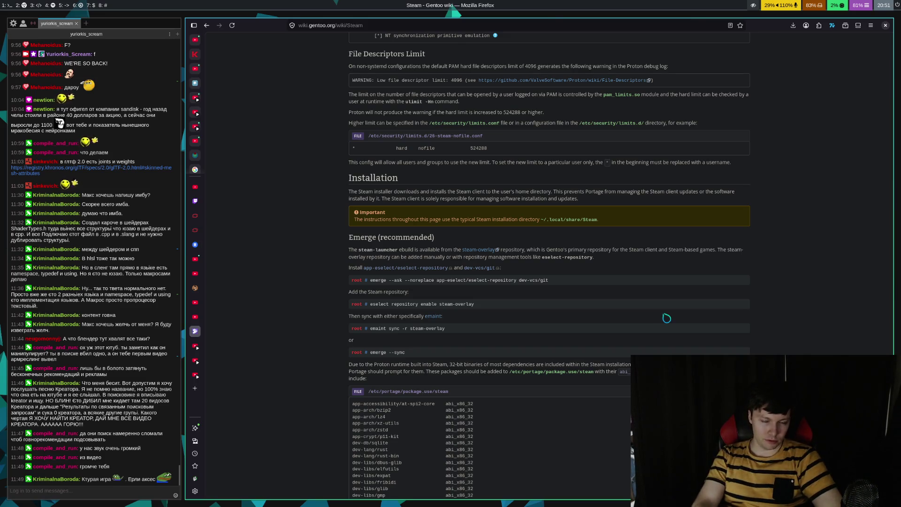
key(super+Return)
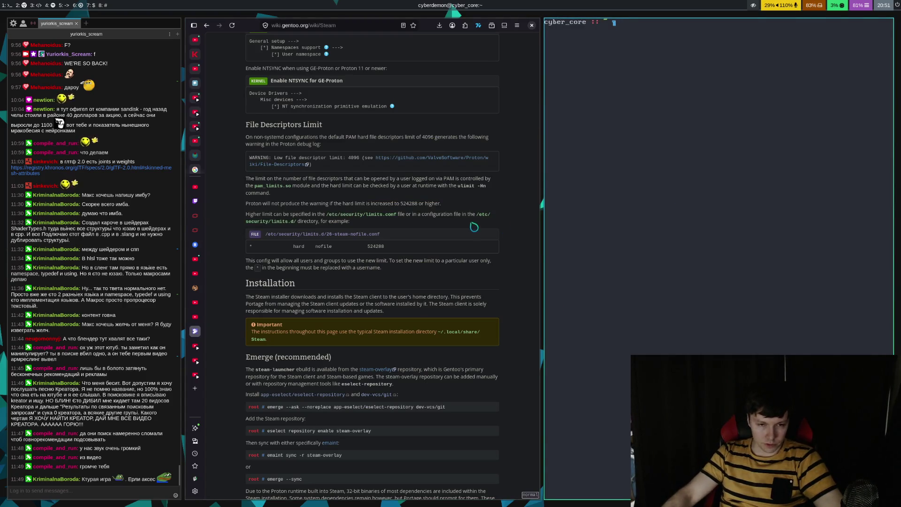
- Paste the wiki's emerge command for eselect-repository and git into the terminal, run it, then abort
scroll(355, 347, down, 3)
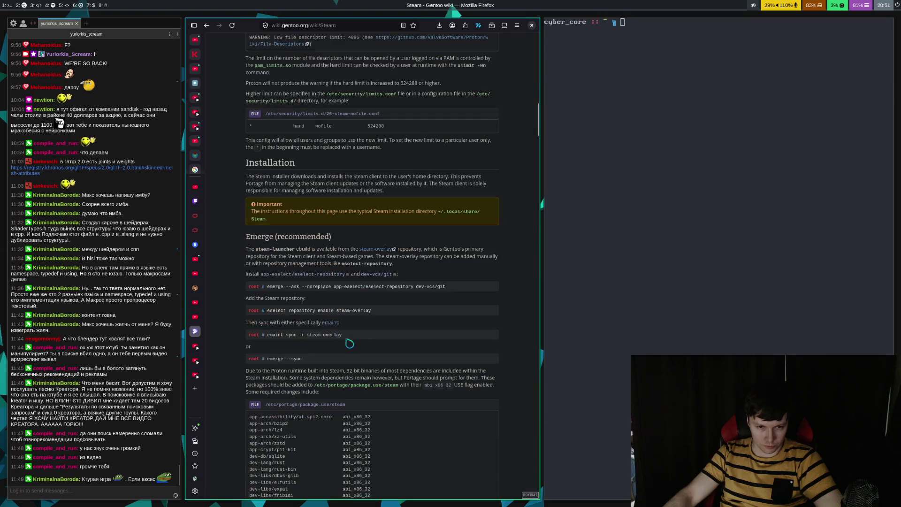
triple_click(271, 287)
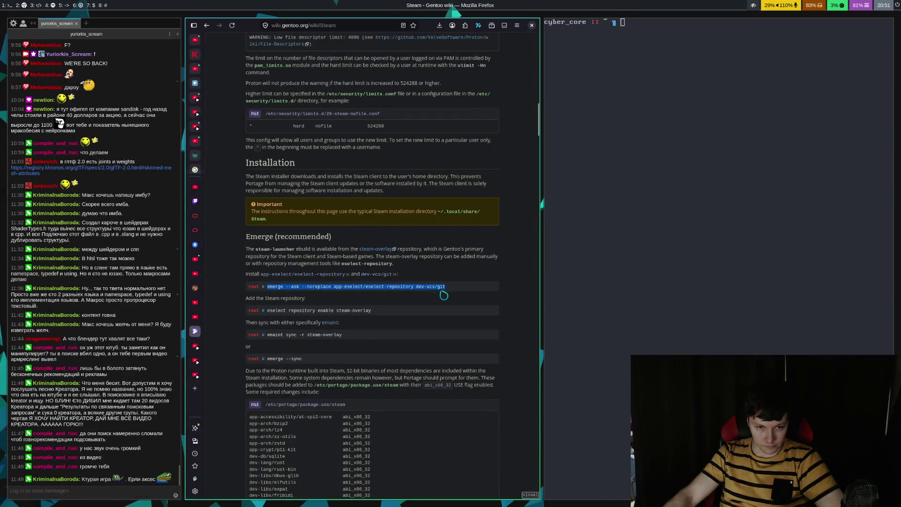
middle_click(810, 157)
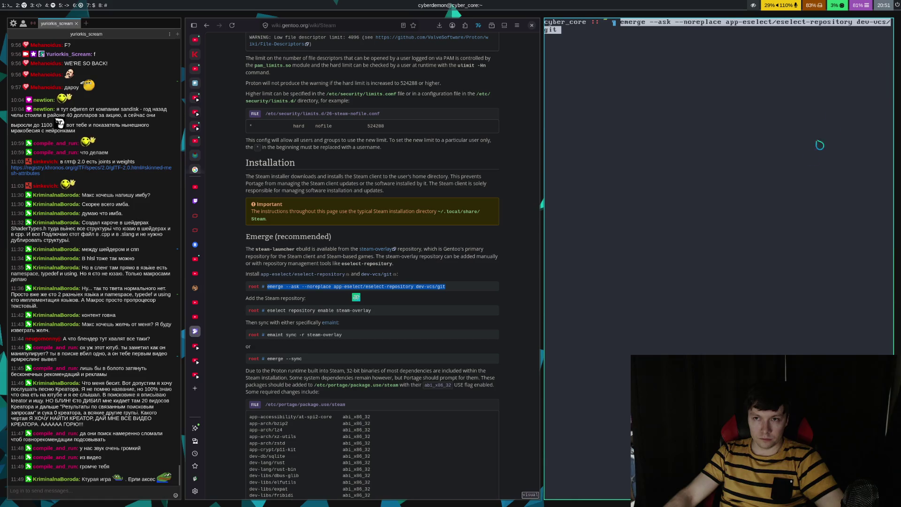
key(Return)
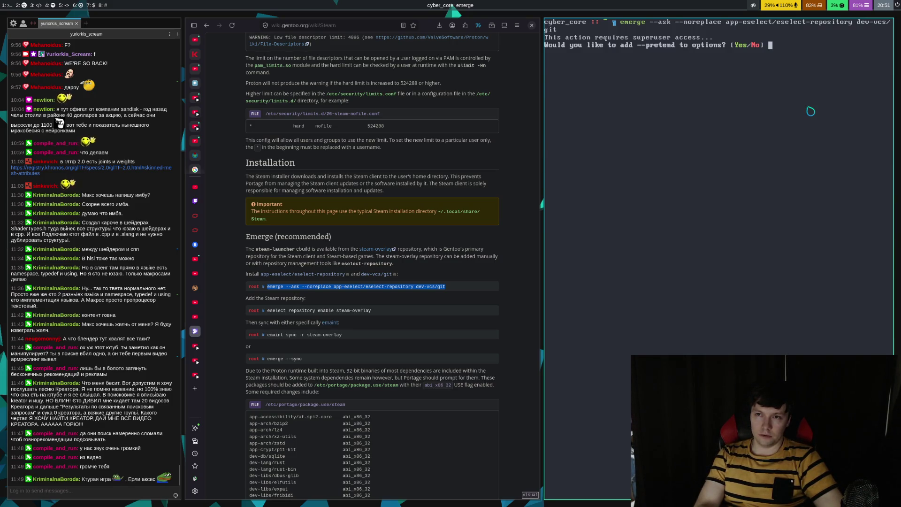
key(ctrl+g)
key(ctrl+g)
key(ctrl+g)
key(ctrl+c)
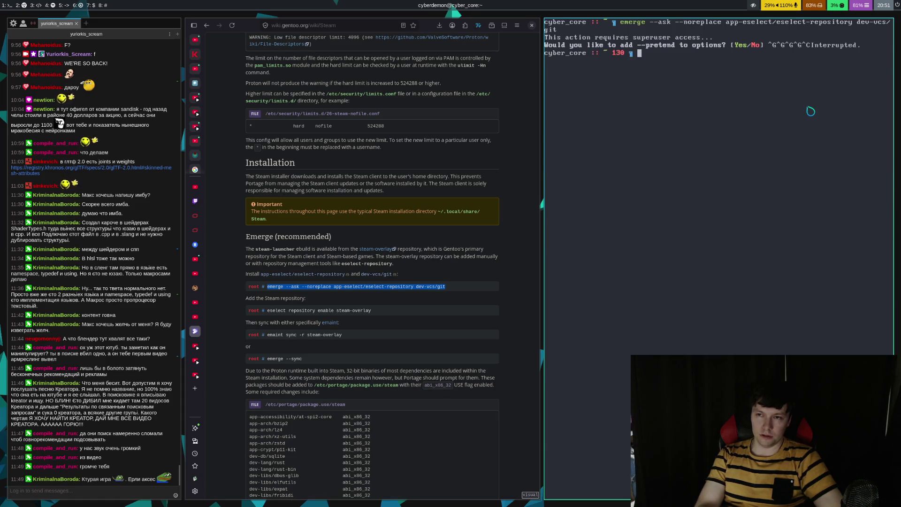
key(Return)
key(Return)
- Rerun the emerge command with sudo and answer Yes to record dev-vcs/git in world favorites
key(Up)
key(Home)
text(sudo)
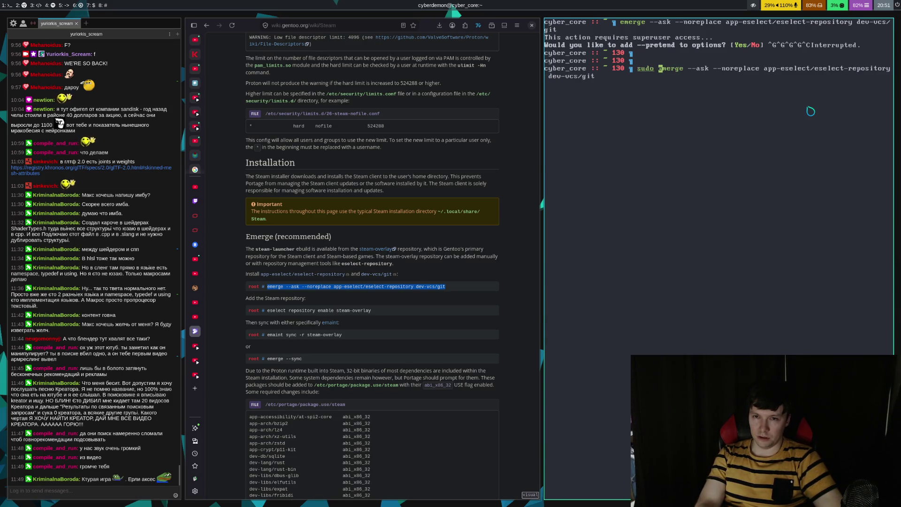
key(Return)
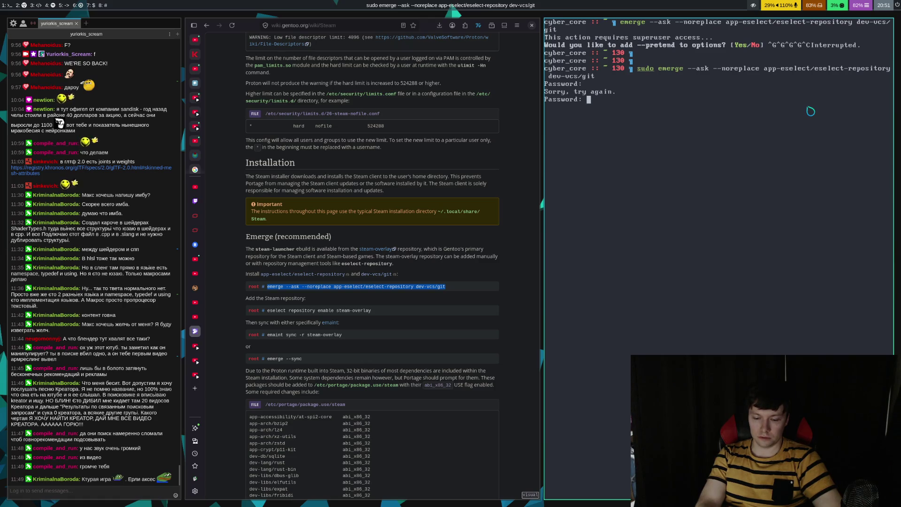
key(Return)
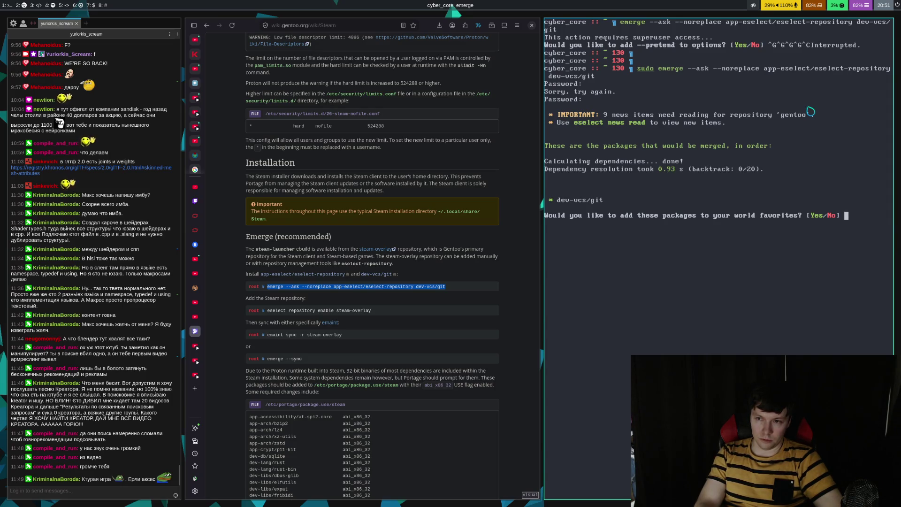
text(Yes)
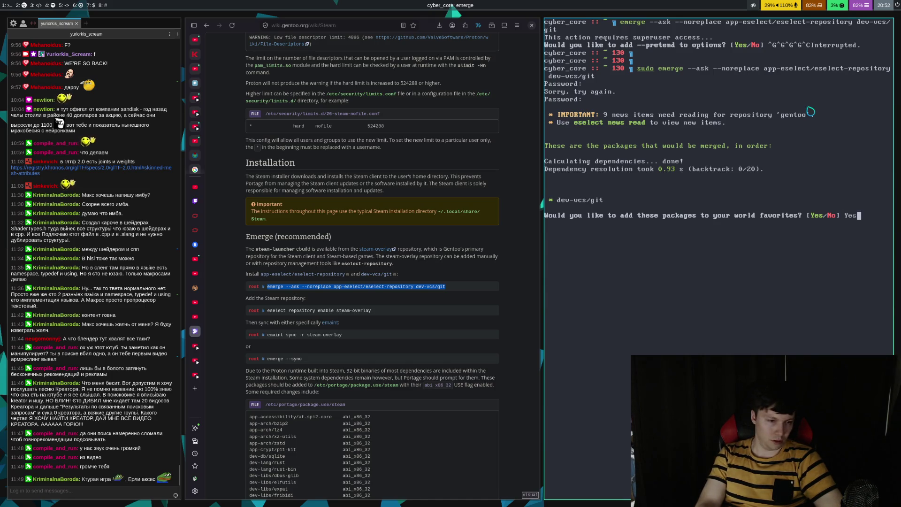
key(Return)
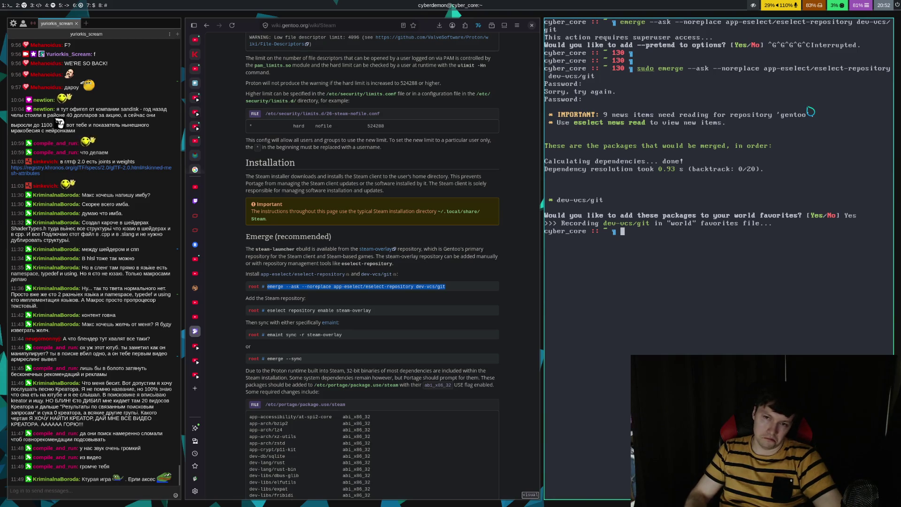
click(418, 330)
- Paste and run 'eselect repository enable steam-overlay', rerunning it with root rights
mouse_move(266, 310)
mouse_down()
mouse_move(359, 325)
mouse_move(388, 314)
mouse_up()
middle_click(669, 322)
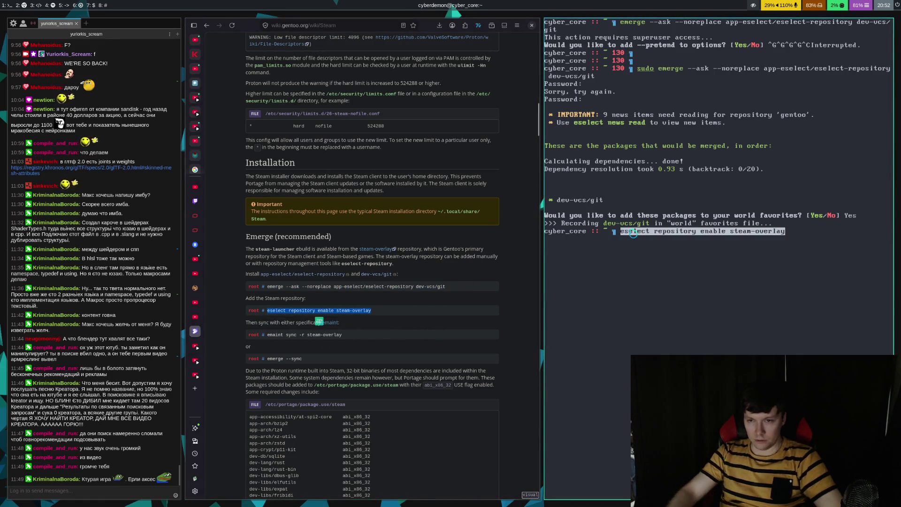
key(Return)
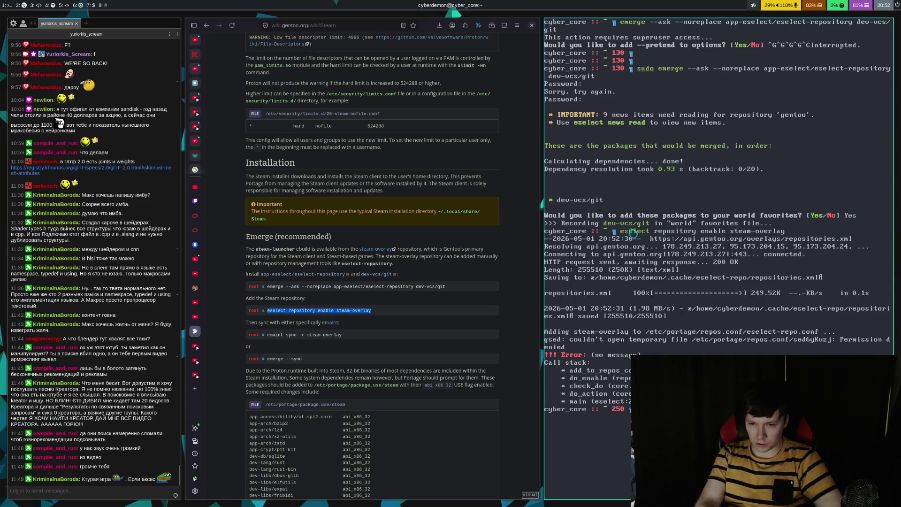
key(Return)
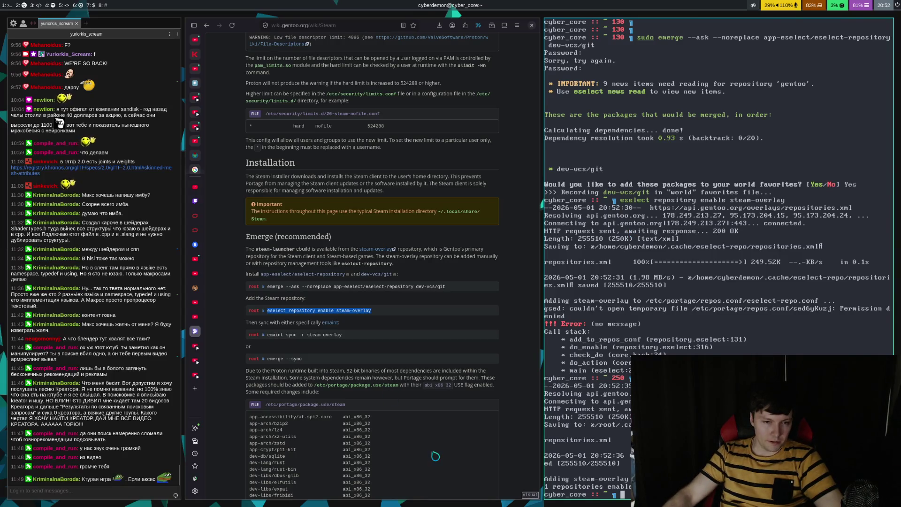
click(281, 354)
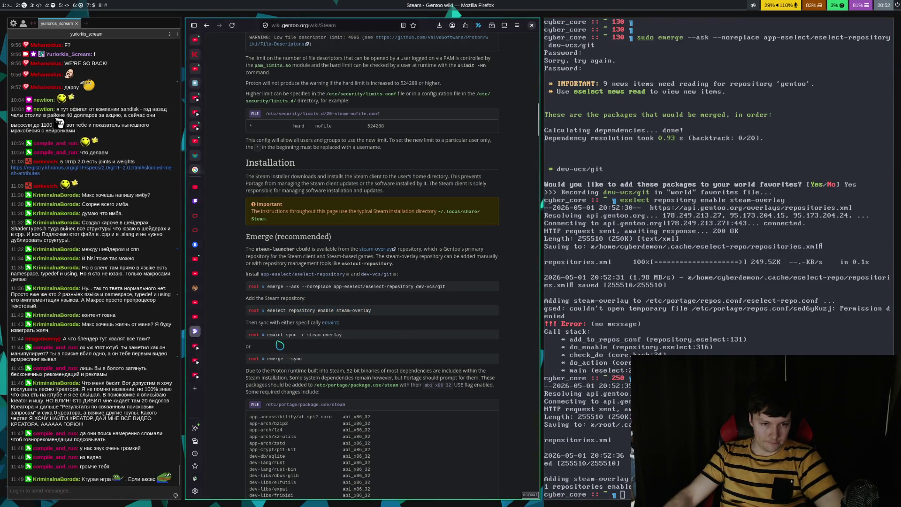
- Paste and run 'emaint sync -r steam-overlay', rerunning it as root until the sync completes
drag(267, 335, 343, 335)
key(super+l)
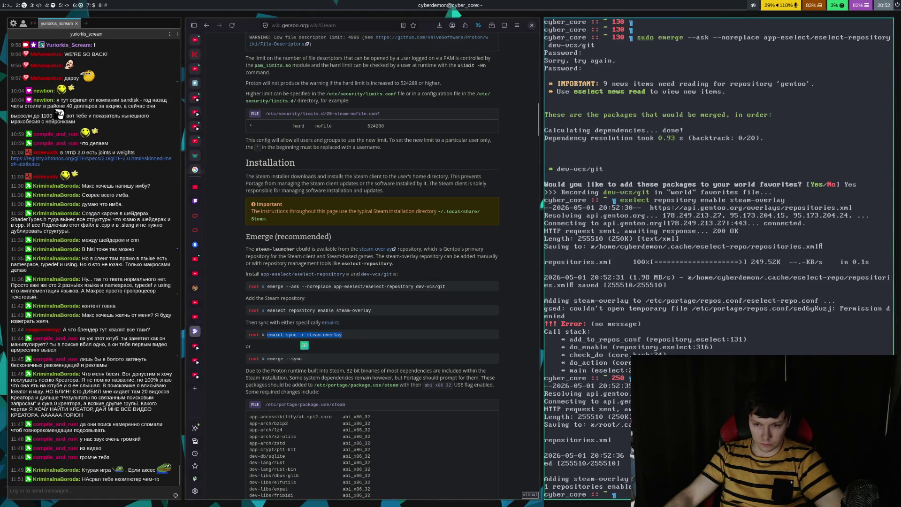
key(ctrl+shift+v)
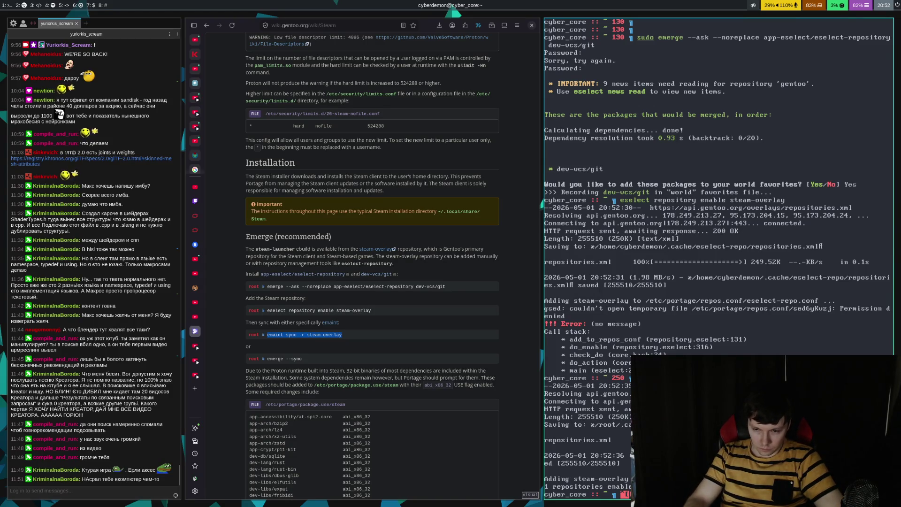
key(ctrl+shift+v)
key(Return)
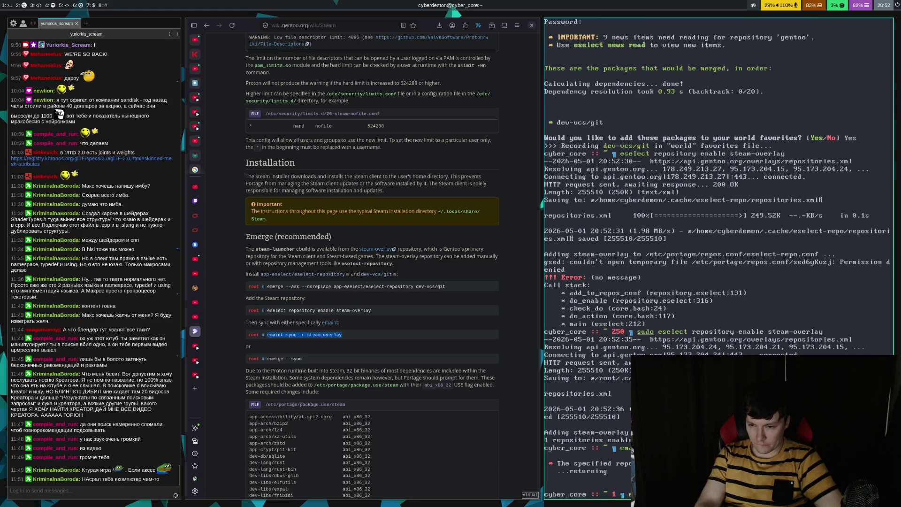
key(Return)
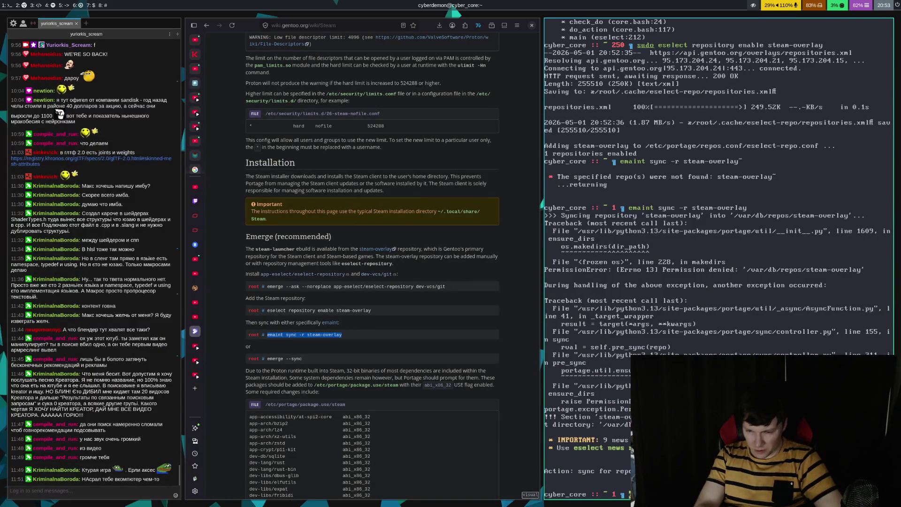
key(Return)
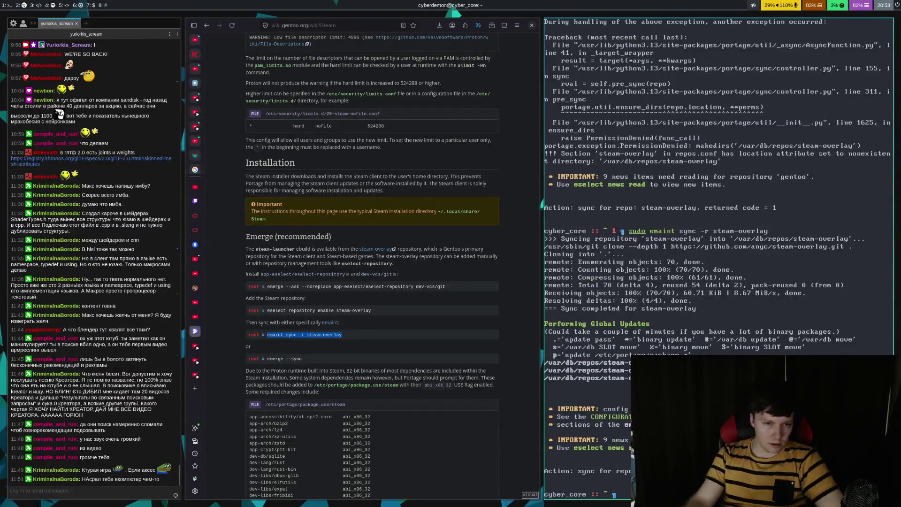
click(286, 220)
- Scroll to the package.use, accept_keywords and license sections and begin a z jump in the terminal
scroll(286, 220, down, 6)
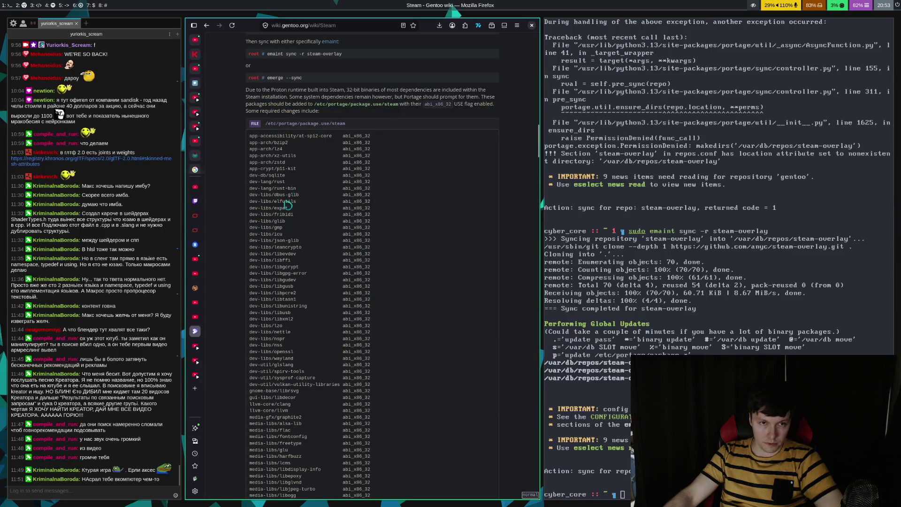
scroll(464, 239, down, 10)
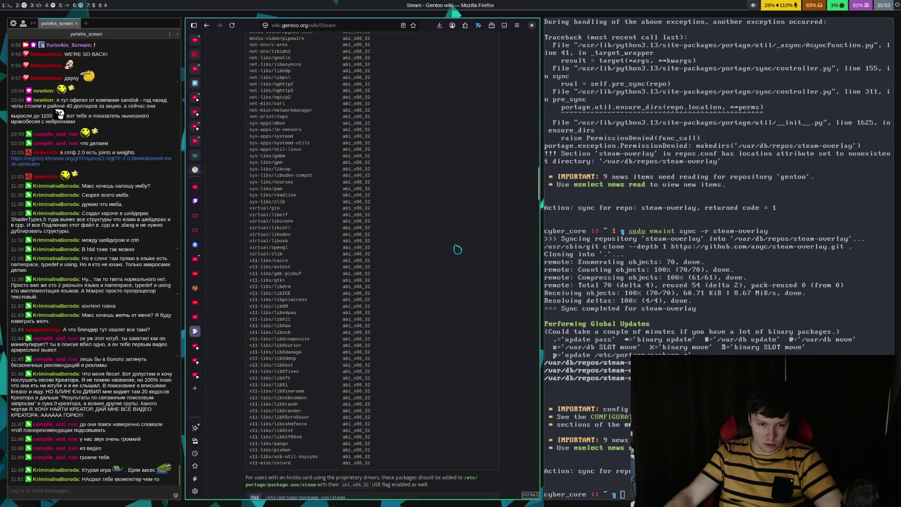
scroll(458, 250, down, 4)
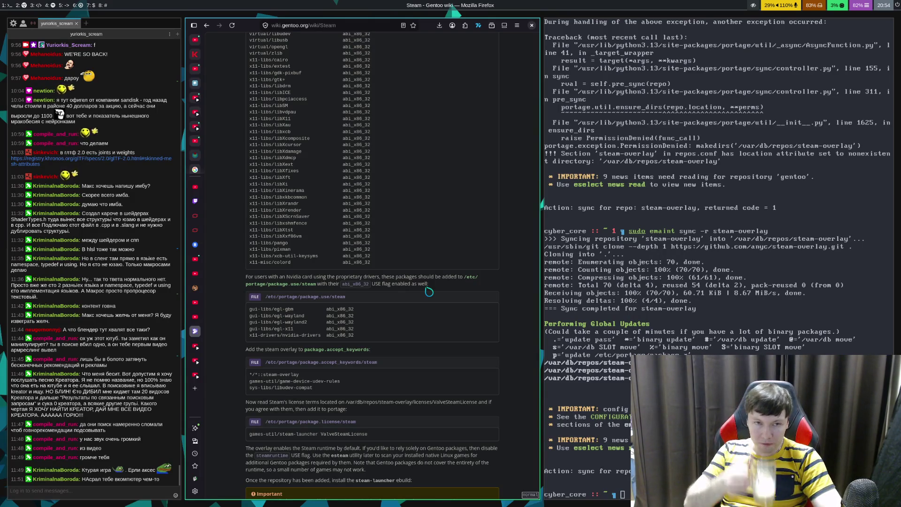
key(super+Right)
text(z)
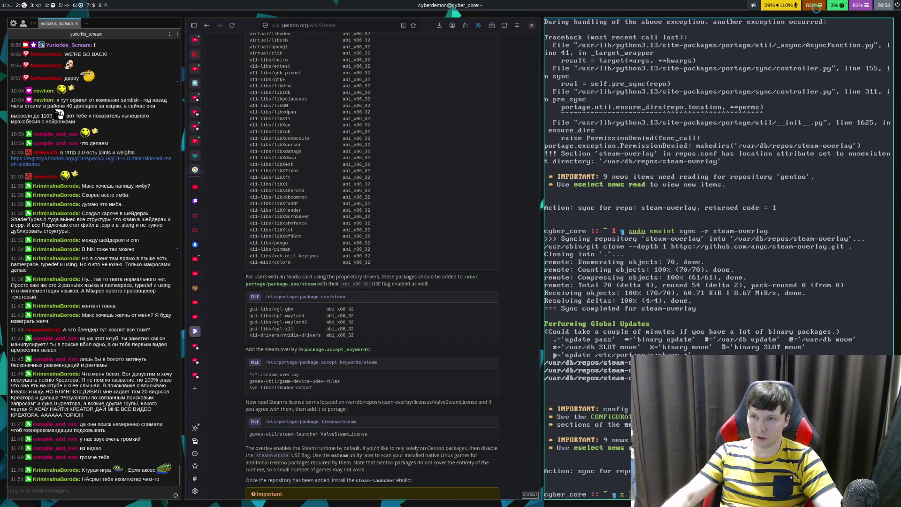
mouse_move(816, 9)
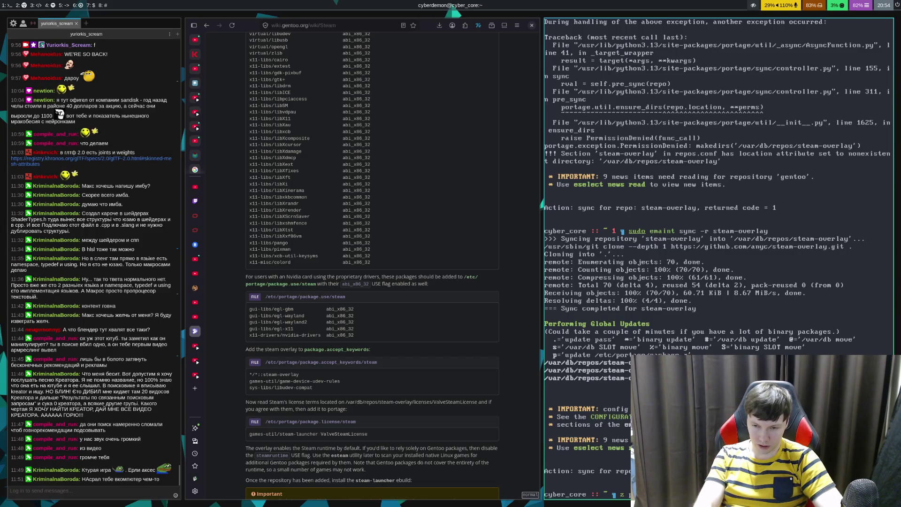
- Jump to /etc/portage and list its files, then list package.use and return home
key(Return)
text(ls)
key(Return)
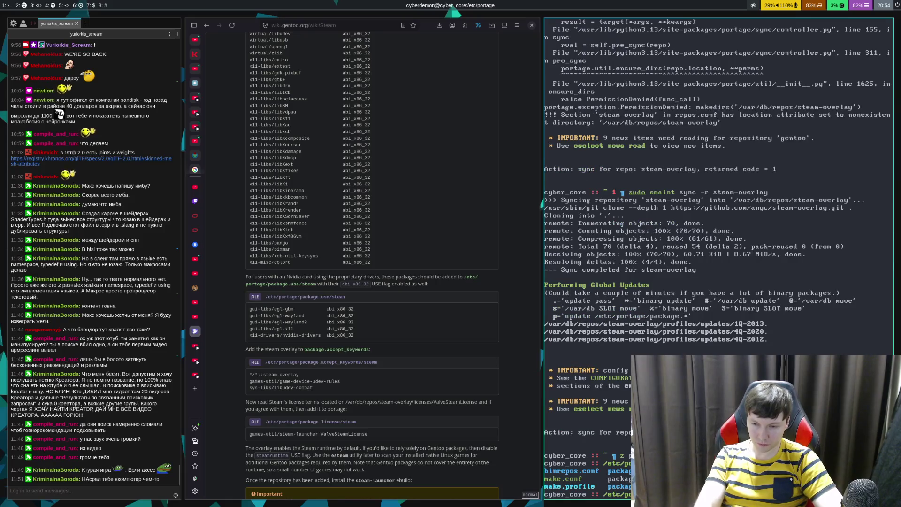
key(Return)
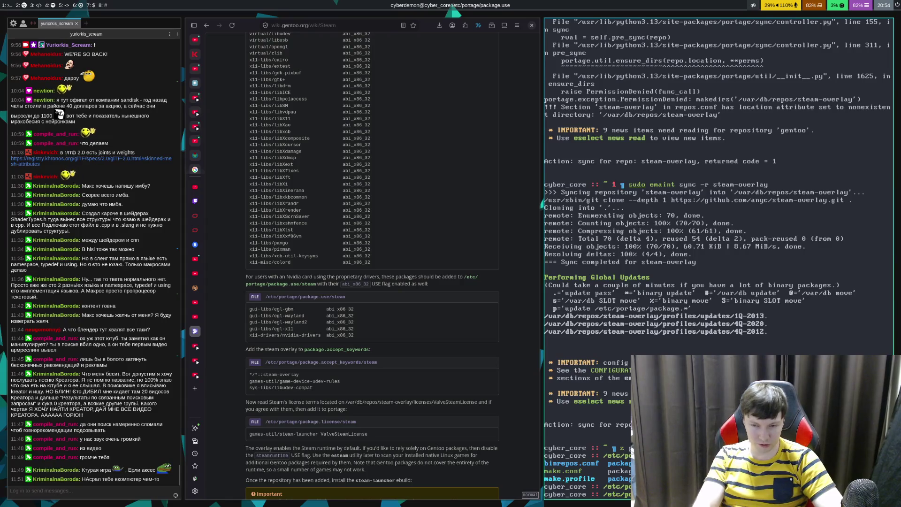
text(ls)
key(Return)
text(cd)
key(Return)
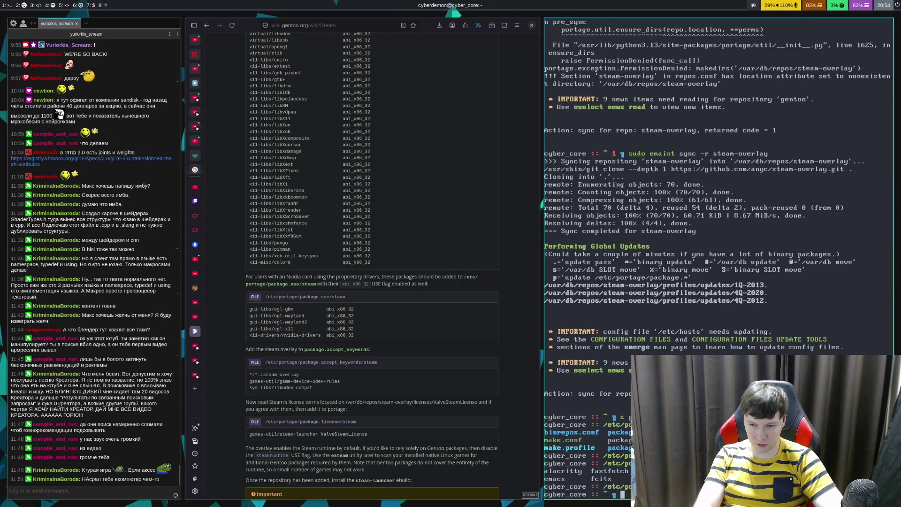
- Jump to /etc/portage/package.use with 'z use' and open a new steam file in vim as root
text(z use)
key(Return)
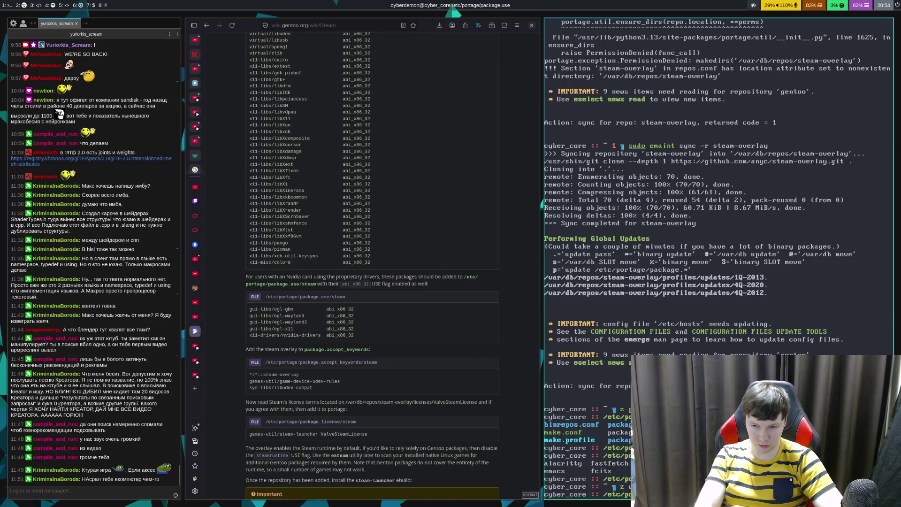
text(ls)
key(Return)
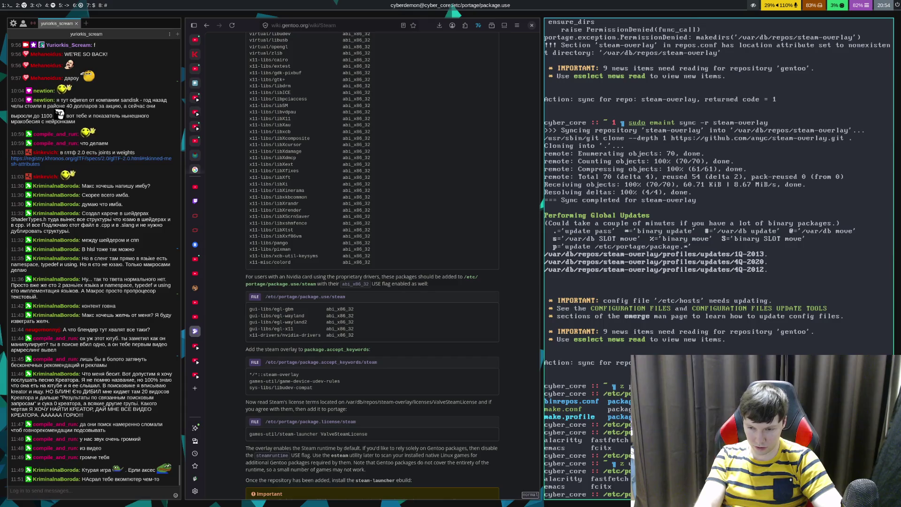
text(sudo vim steam)
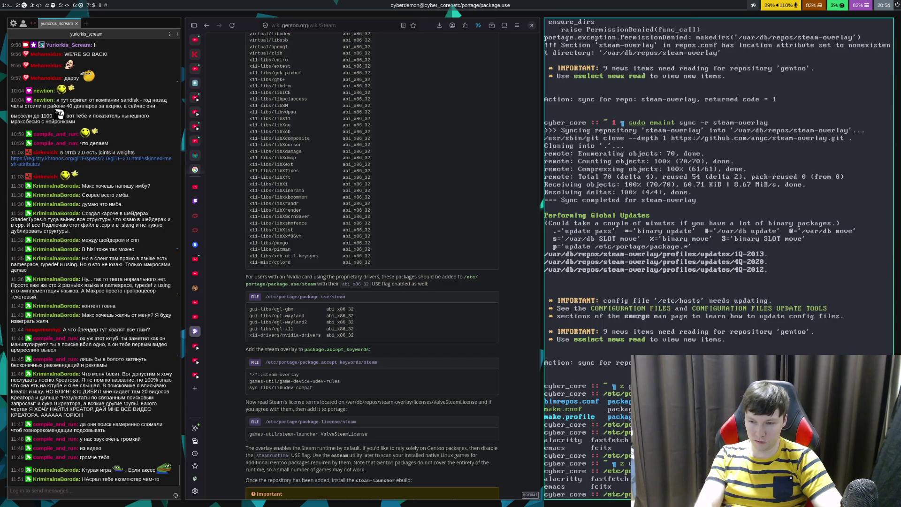
key(Return)
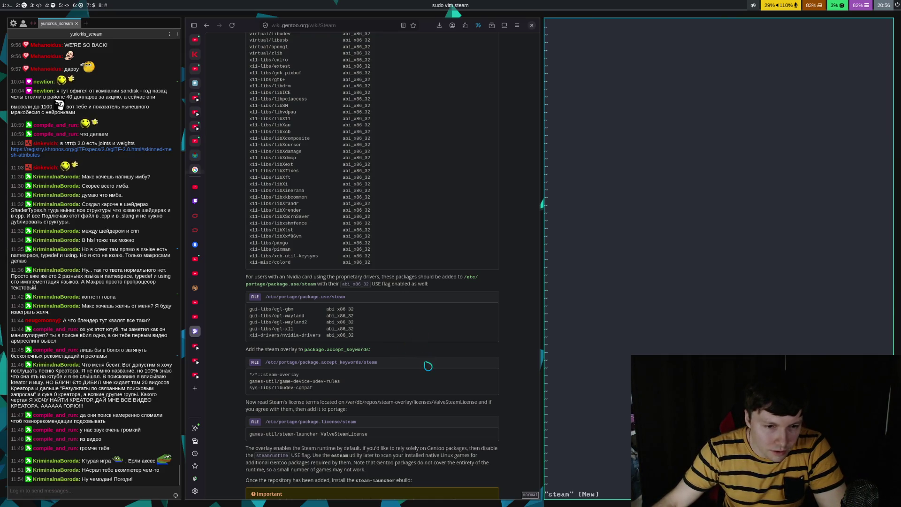
- Paste the abi_x86_32 package list into the steam file, add blank lines, and save
scroll(432, 364, down, 1)
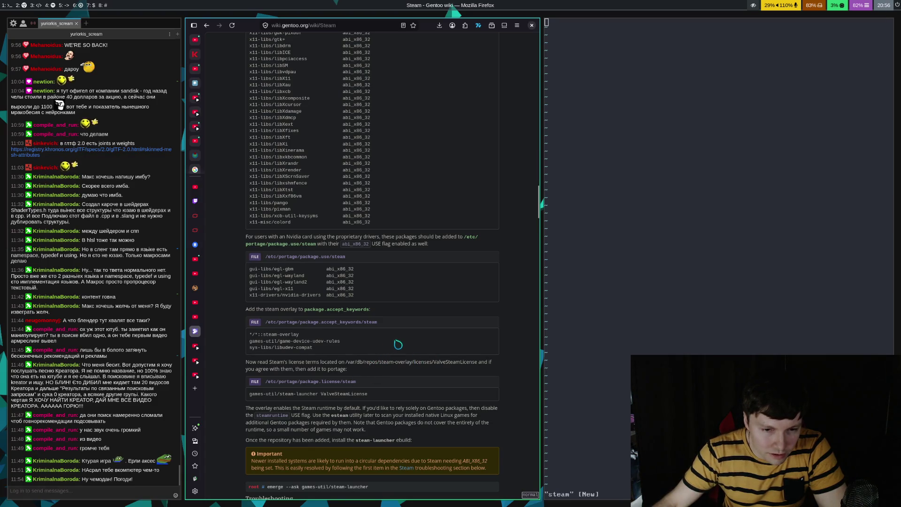
scroll(415, 345, down, 2)
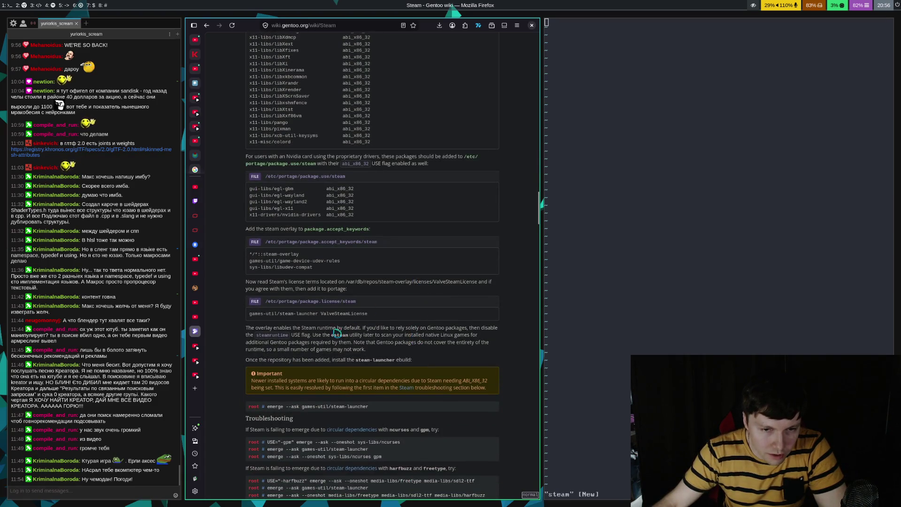
scroll(410, 303, up, 10)
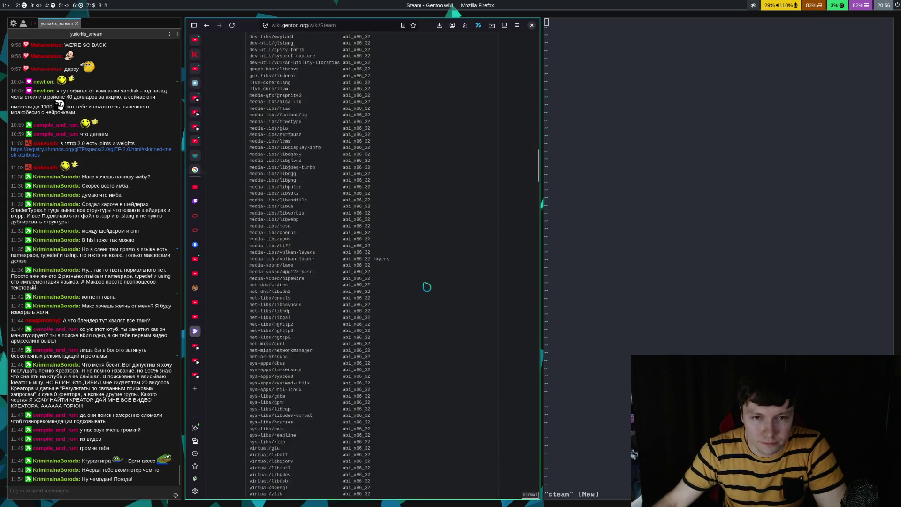
scroll(436, 252, up, 5)
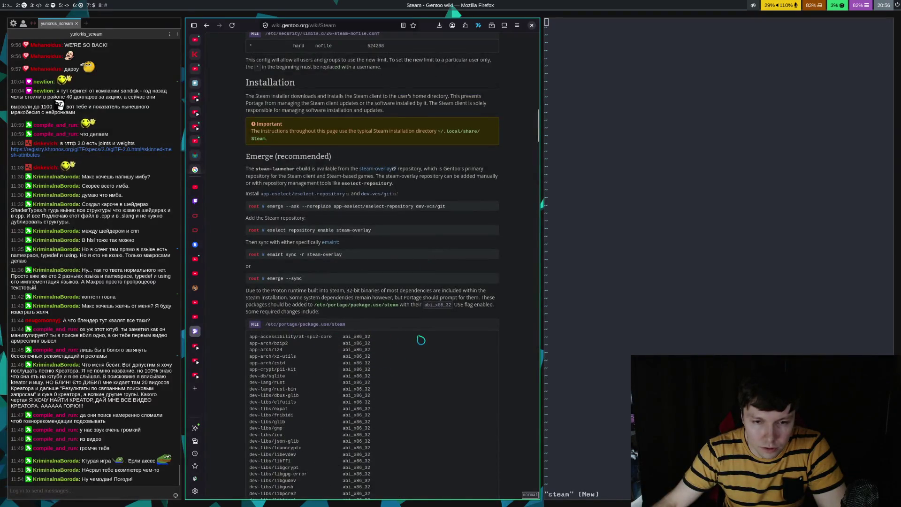
scroll(483, 331, down, 2)
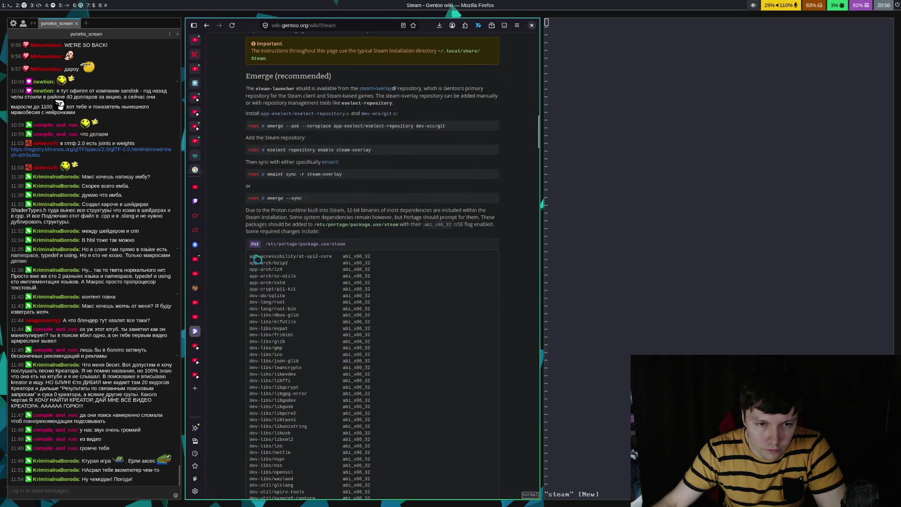
mouse_move(254, 262)
mouse_down()
mouse_move(372, 375)
mouse_move(402, 374)
mouse_move(382, 231)
mouse_up()
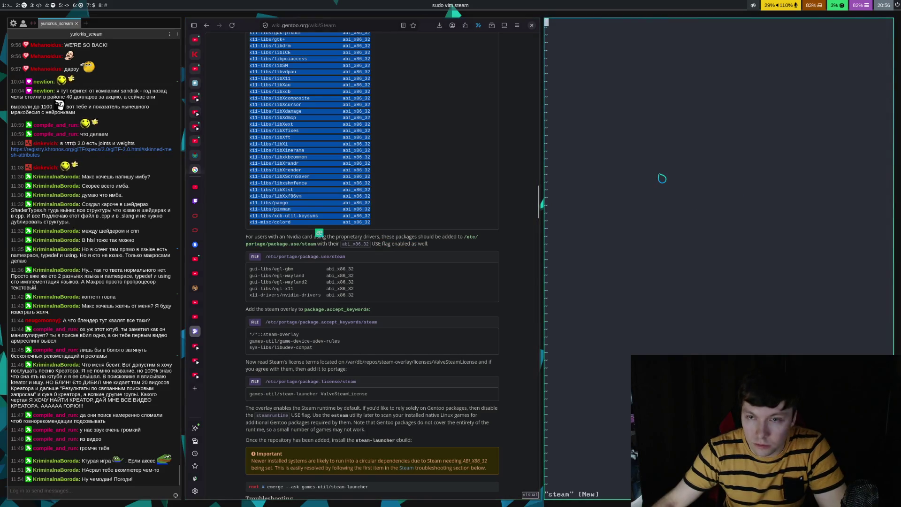
middle_click(662, 178)
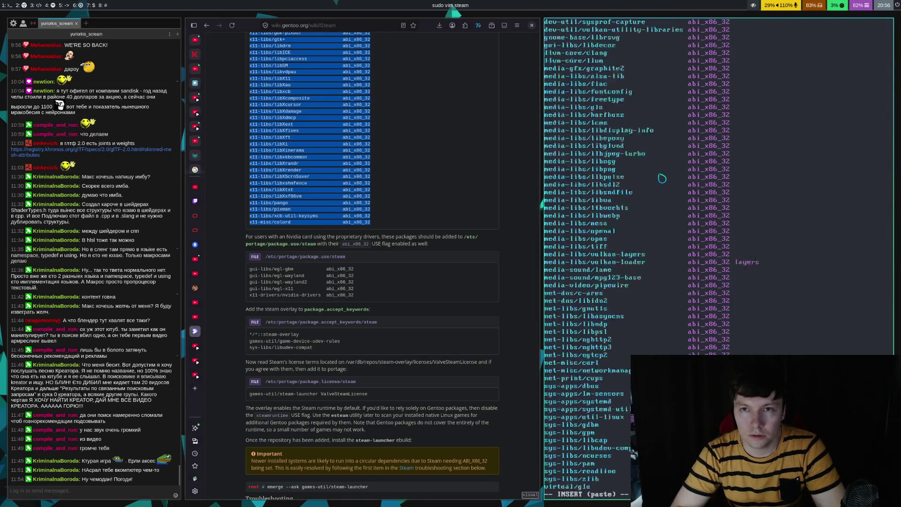
key(o)
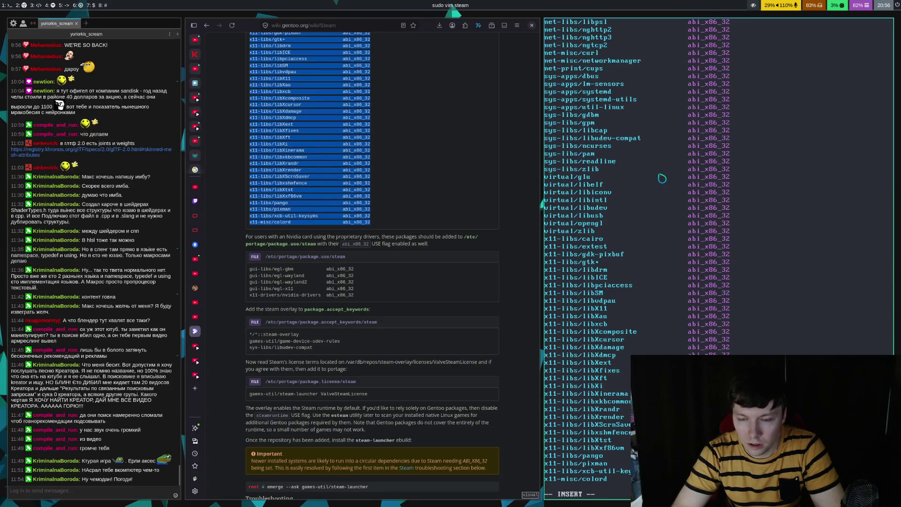
key(Return)
key(Escape)
text(:w)
key(Return)
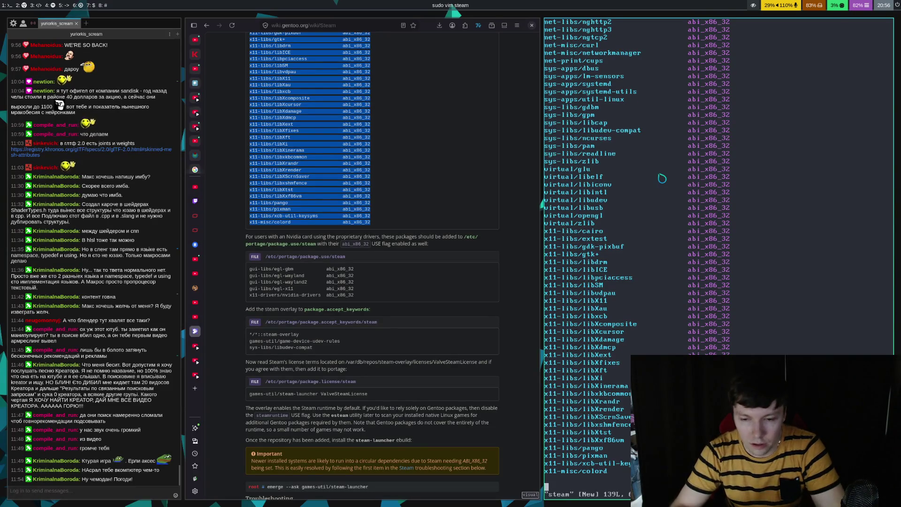
- Add the five Nvidia gui-libs package lines from the wiki, save, and close vim
drag(249, 269, 359, 299)
key(y)
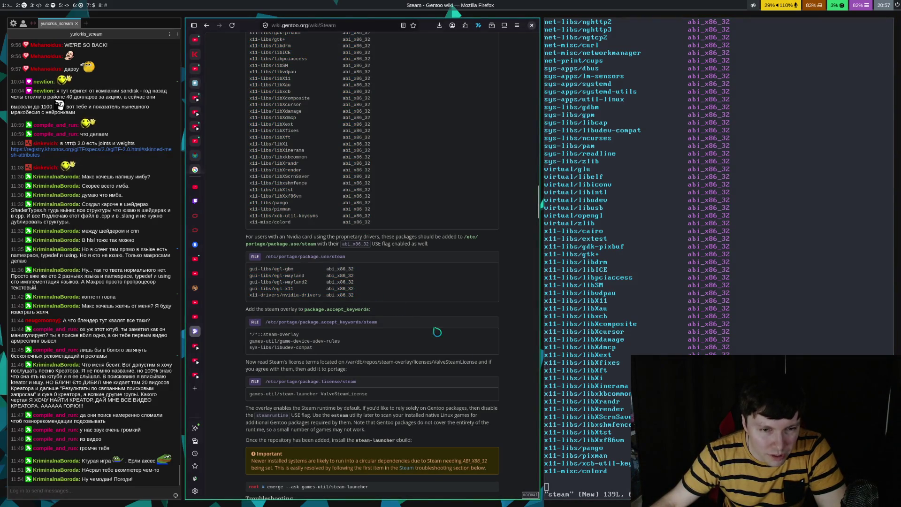
text(p)
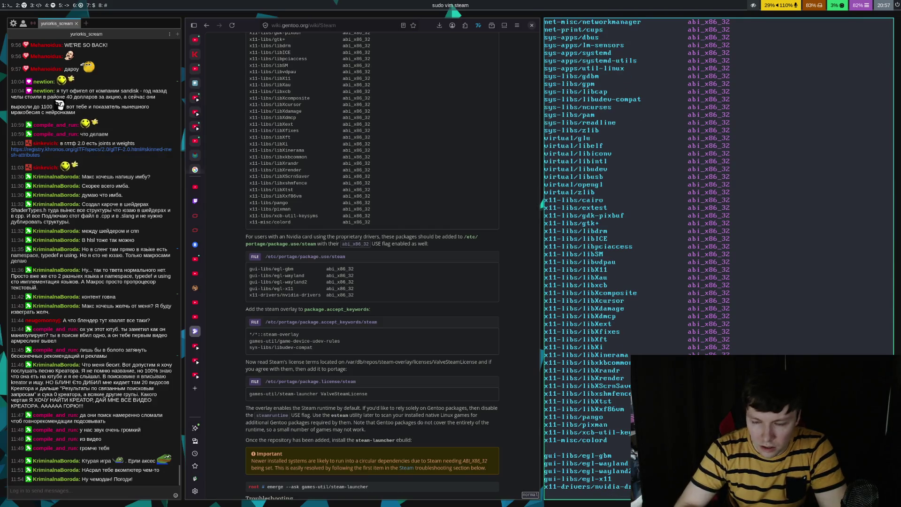
text(:w)
key(Return)
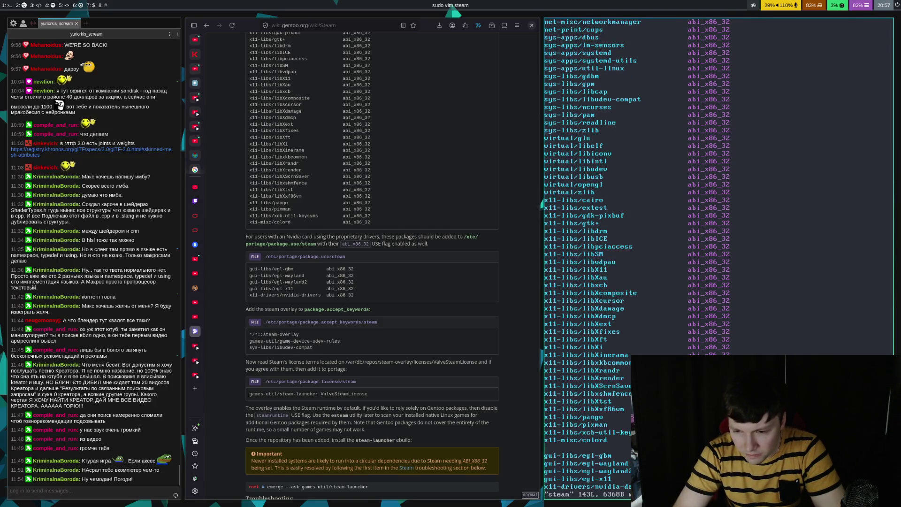
key(o)
key(Escape)
text(:w)
key(Return)
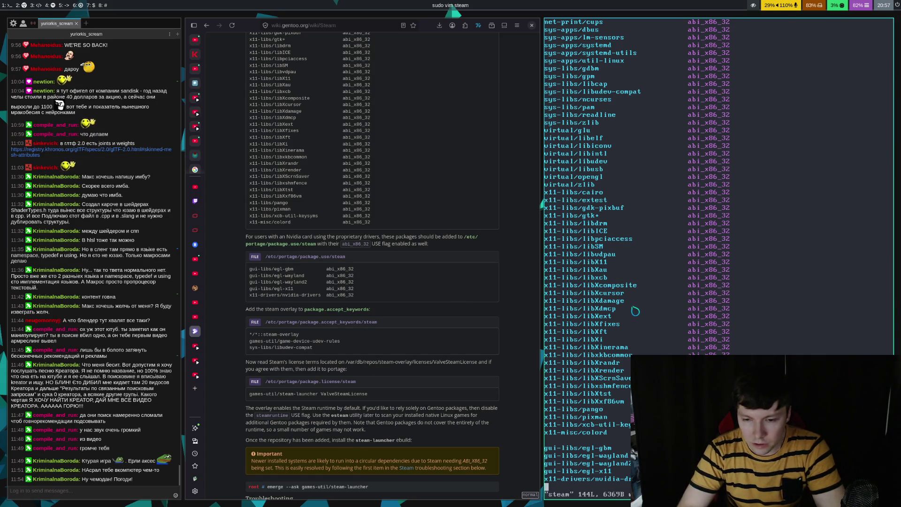
text(:q)
key(Return)
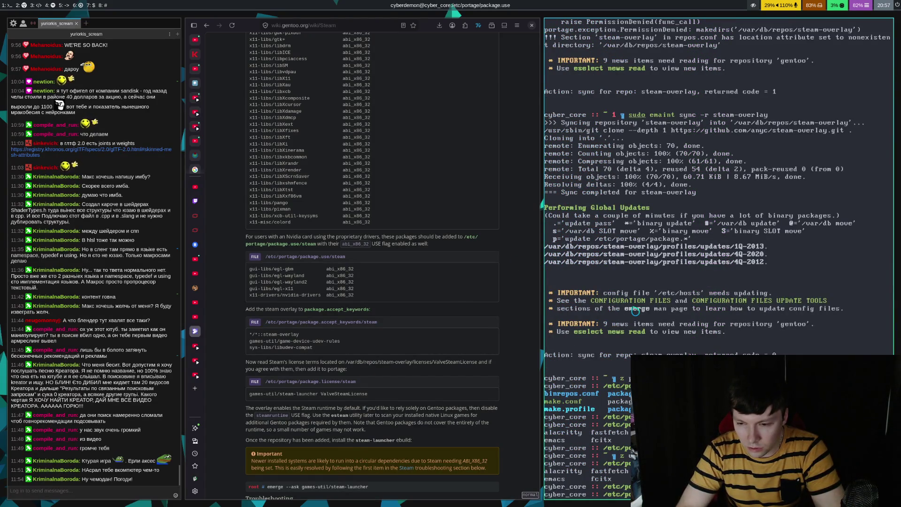
- Move into package.accept_keywords and open a new steam file in vim as root
key(Return)
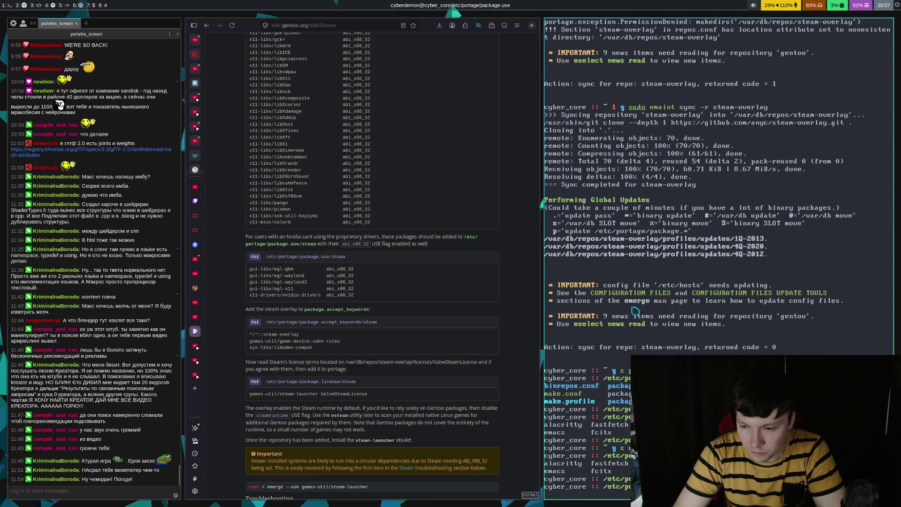
key(Return)
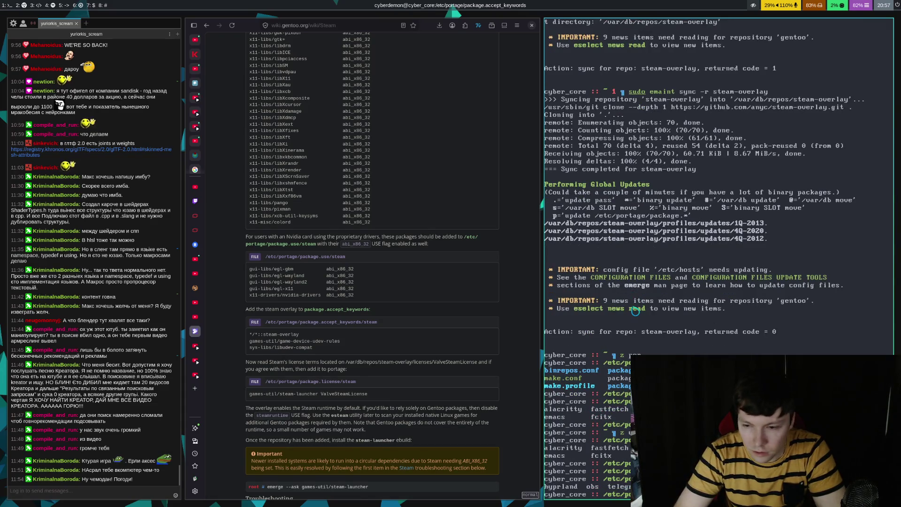
text(sudo vim steam)
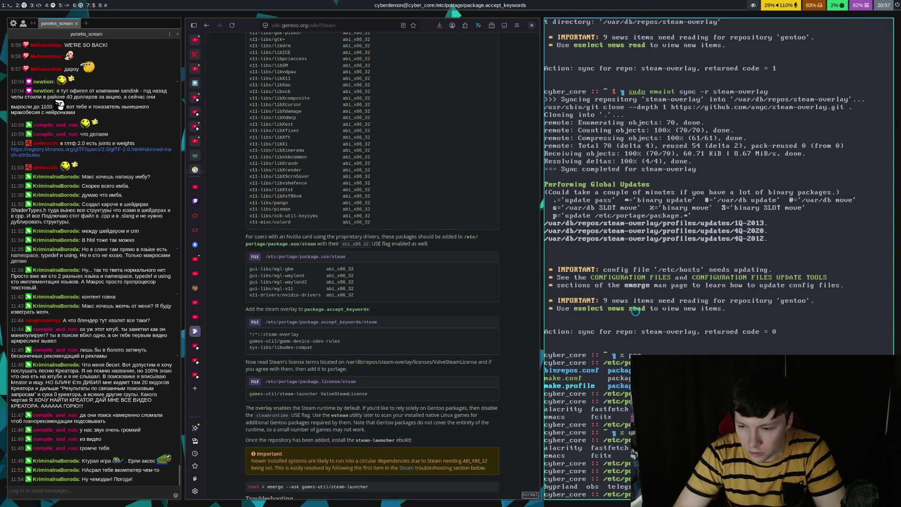
key(Return)
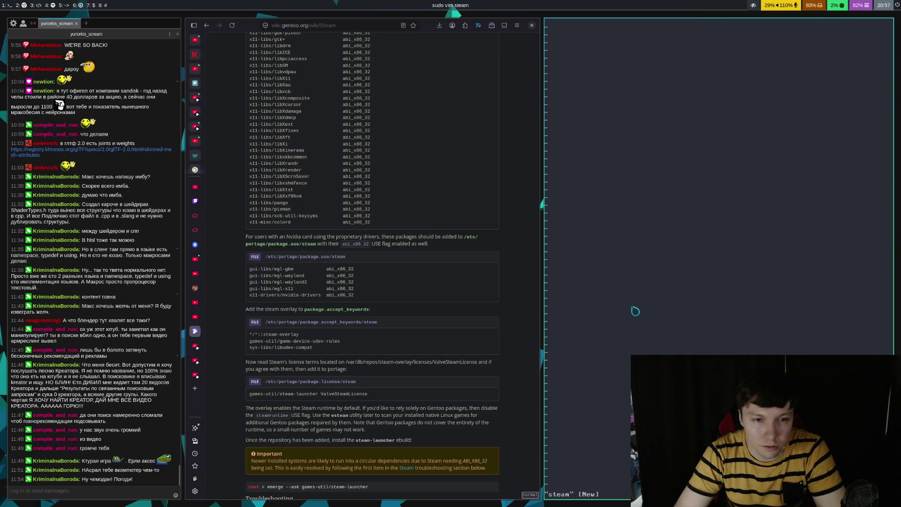
- Paste the steam-overlay, steam-launcher and libudev-compat keyword lines, save, and return to the wiki
key(i)
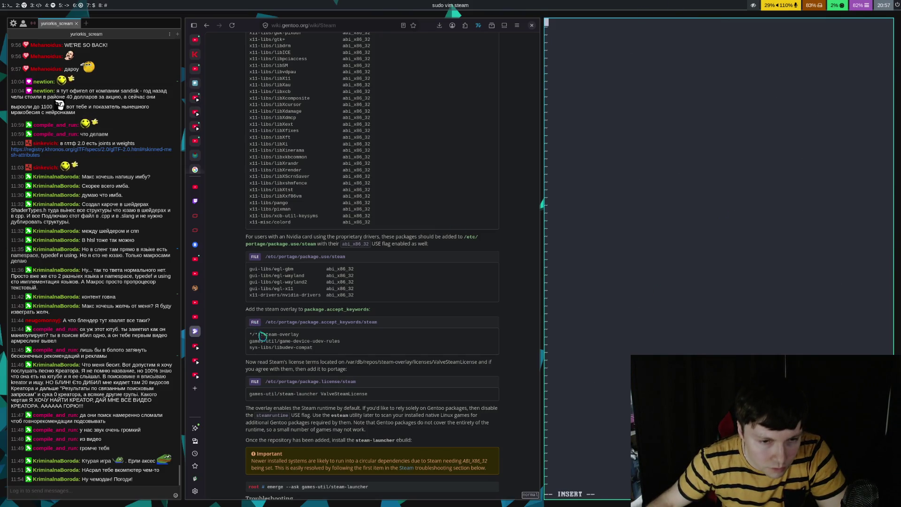
drag(250, 334, 323, 351)
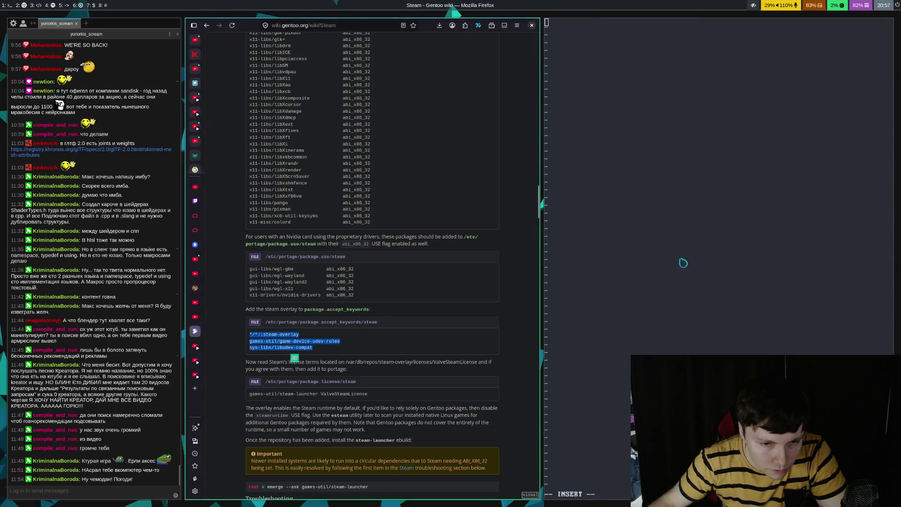
middle_click(654, 191)
key(Escape)
text(:wq)
key(Return)
click(337, 339)
scroll(479, 282, down, 5)
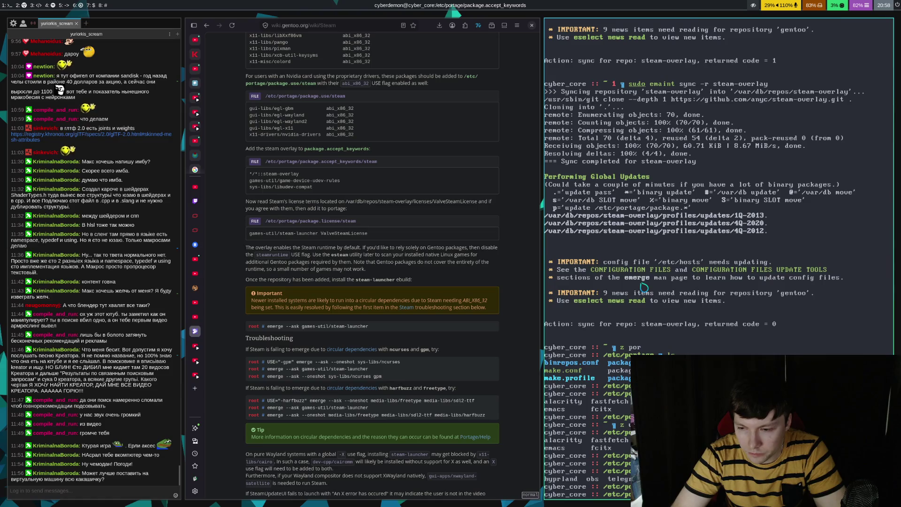
- Go up to /etc/portage and list its contents
text(cd ..)
key(Return)
text(ls)
key(Return)
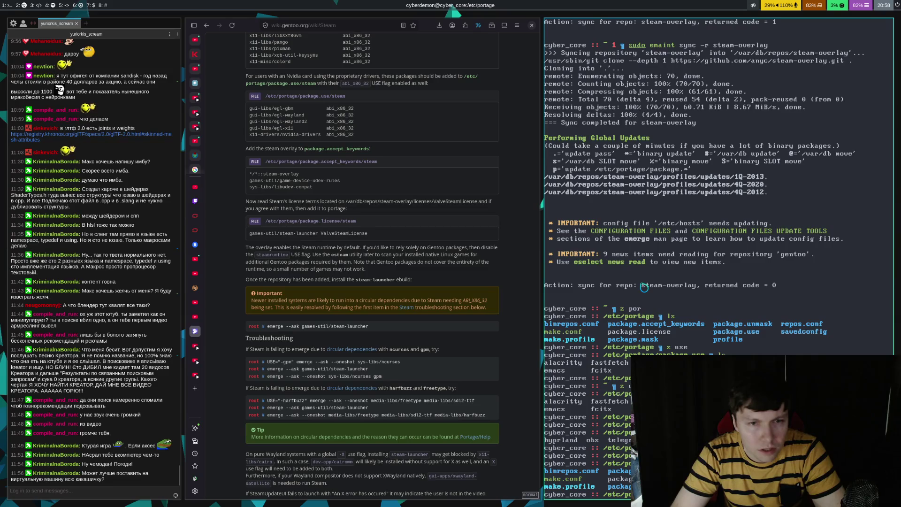
- Append 'games-util/steam-launcher ValveSteamLicense' to package.license in vim, save, and quit
key(Return)
key(o)
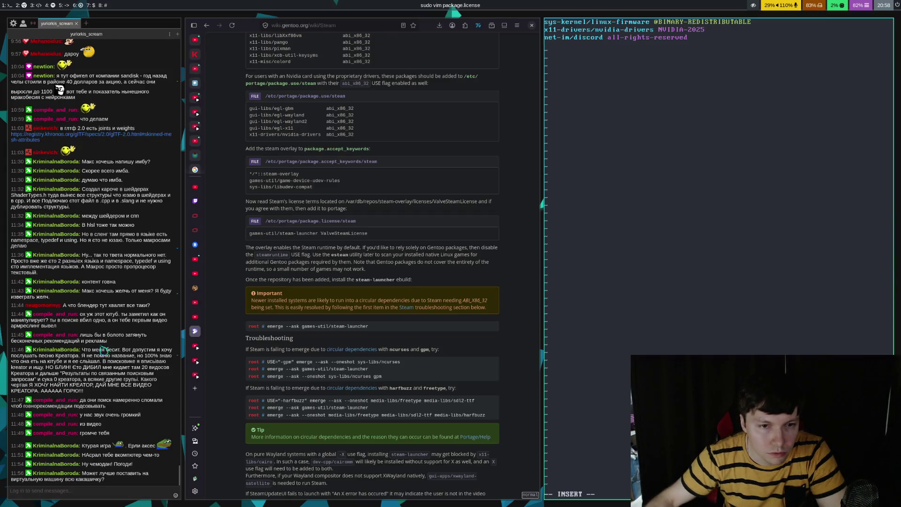
drag(250, 233, 420, 233)
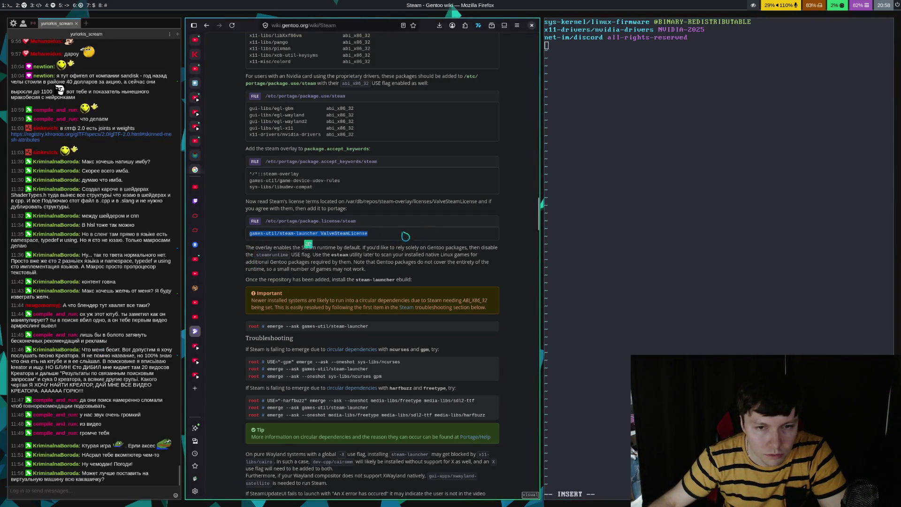
middle_click(632, 151)
key(Escape)
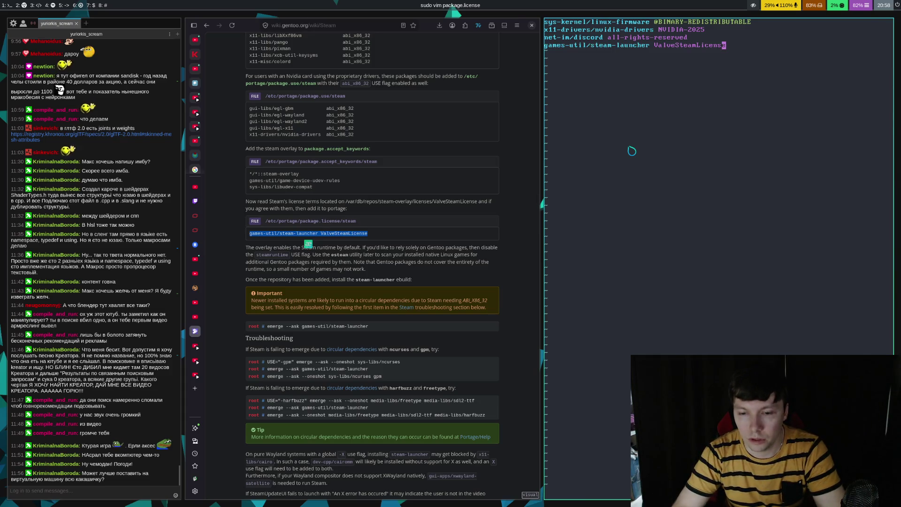
text(:w)
key(Return)
text(:q)
key(Return)
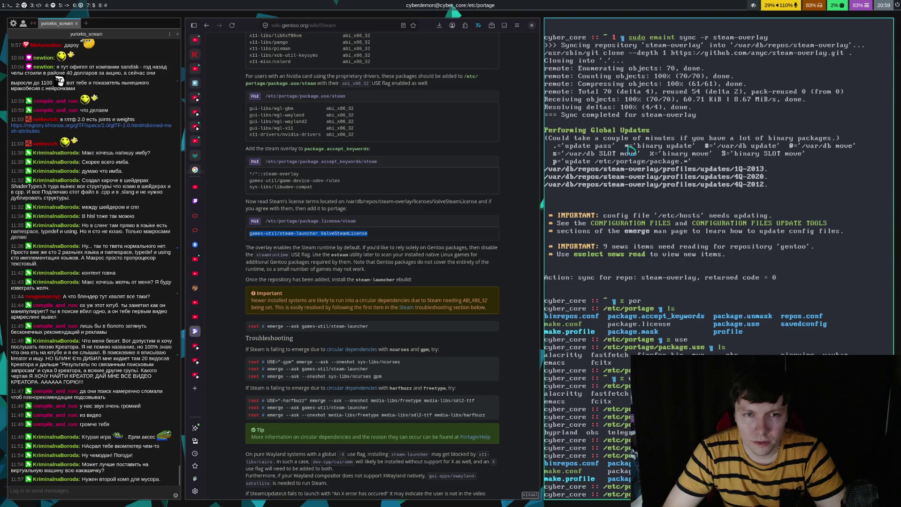
click(364, 308)
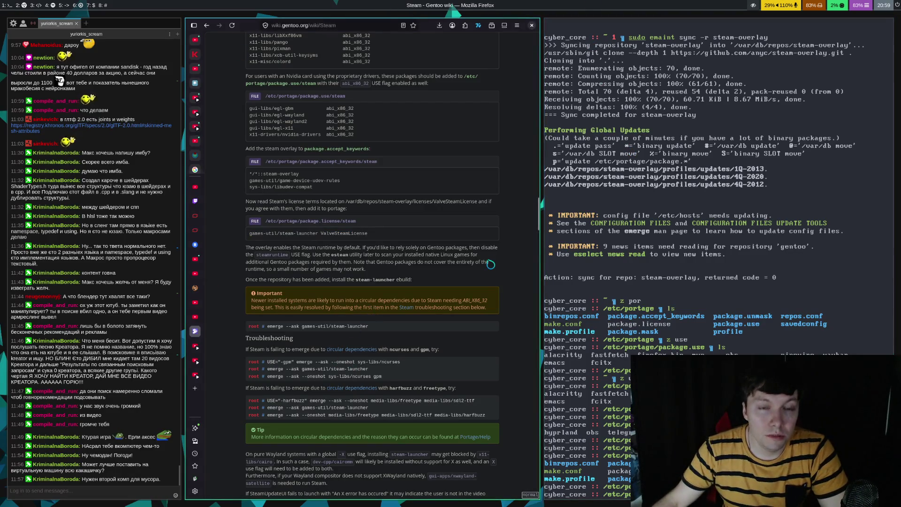
- Read through the Gentoo wiki Steam article to find the steam-launcher install instructions
scroll(491, 264, up, 10)
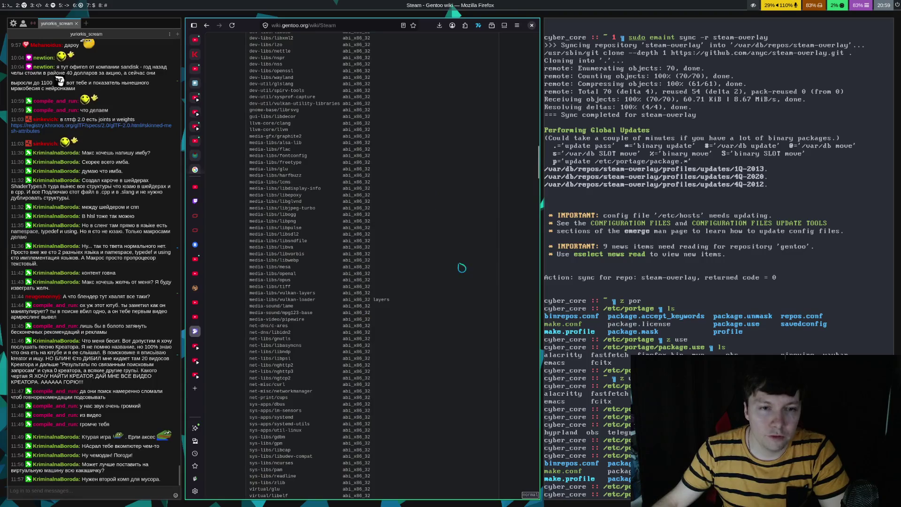
scroll(458, 255, up, 3)
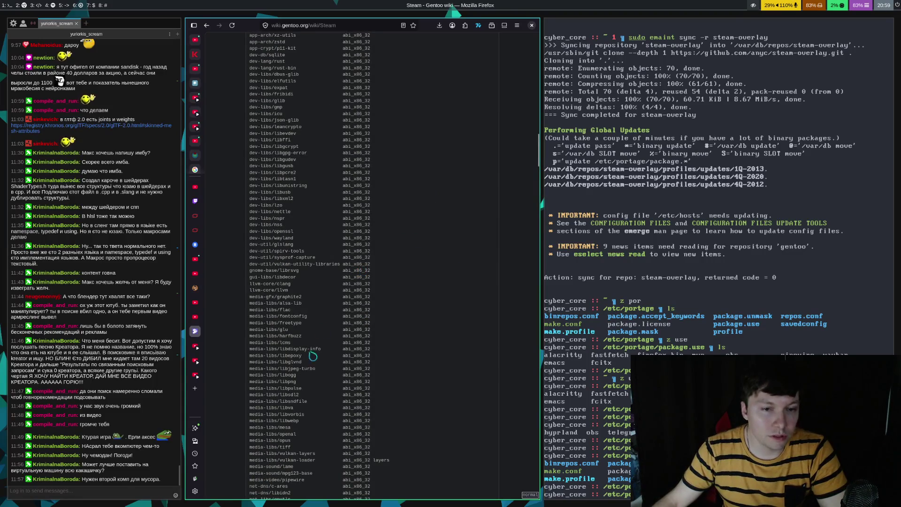
scroll(407, 252, up, 8)
scroll(324, 352, down, 4)
mouse_move(250, 292)
mouse_down()
mouse_move(300, 256)
mouse_move(373, 384)
mouse_move(369, 353)
mouse_move(410, 267)
mouse_up()
scroll(336, 201, down, 5)
scroll(335, 201, up, 4)
scroll(413, 263, down, 4)
scroll(432, 295, down, 6)
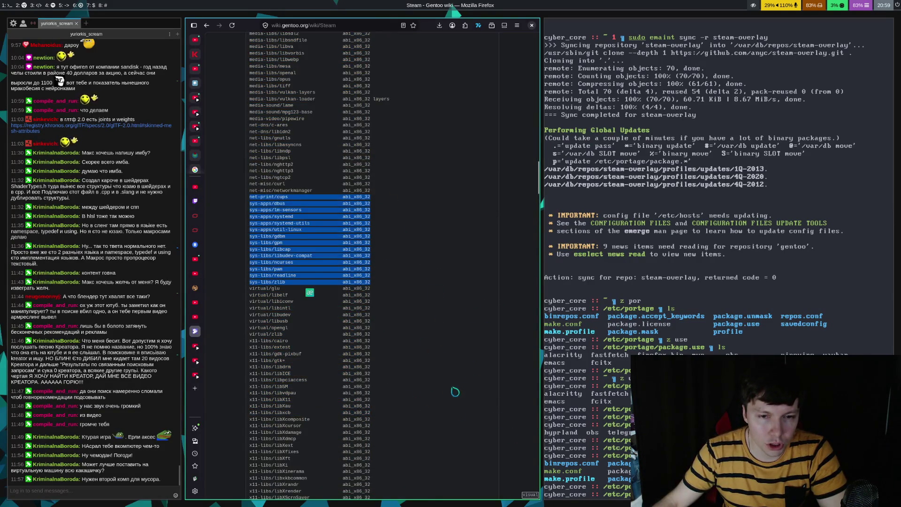
scroll(442, 371, down, 5)
drag(370, 230, 347, 158)
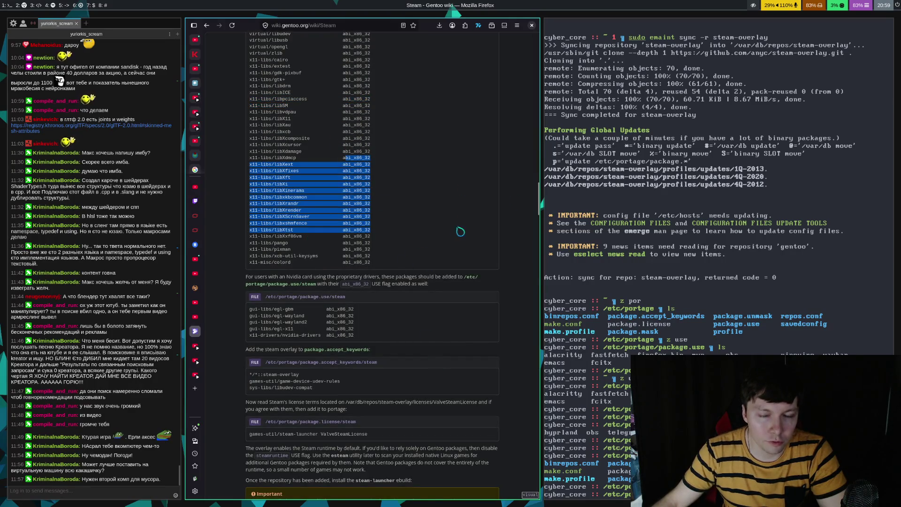
click(443, 195)
scroll(422, 198, up, 3)
drag(370, 259, 299, 76)
mouse_move(402, 205)
mouse_down()
mouse_move(423, 148)
mouse_move(442, 338)
mouse_move(421, 310)
mouse_up()
scroll(434, 288, down, 6)
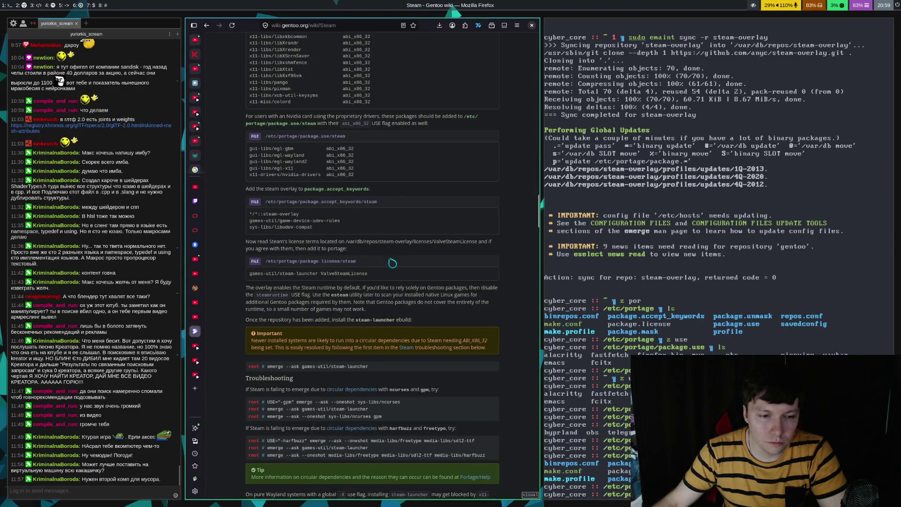
- Copy 'emerge --ask games-util/steam-launcher' from the wiki and run it in the terminal
key(super+l)
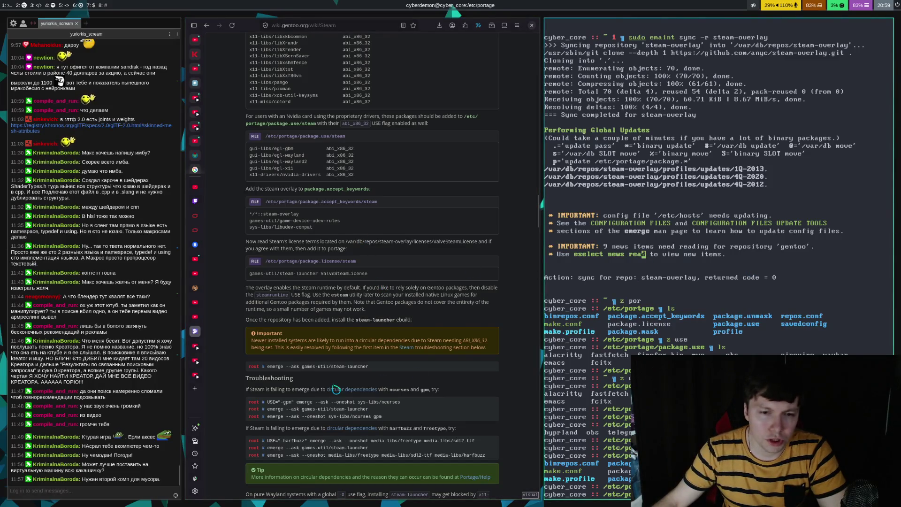
key(super+h)
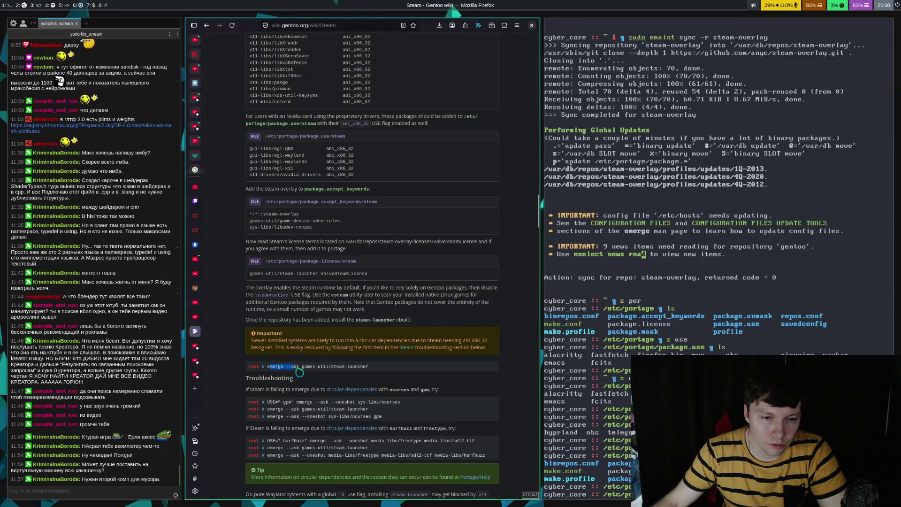
drag(268, 367, 370, 368)
key(super+l)
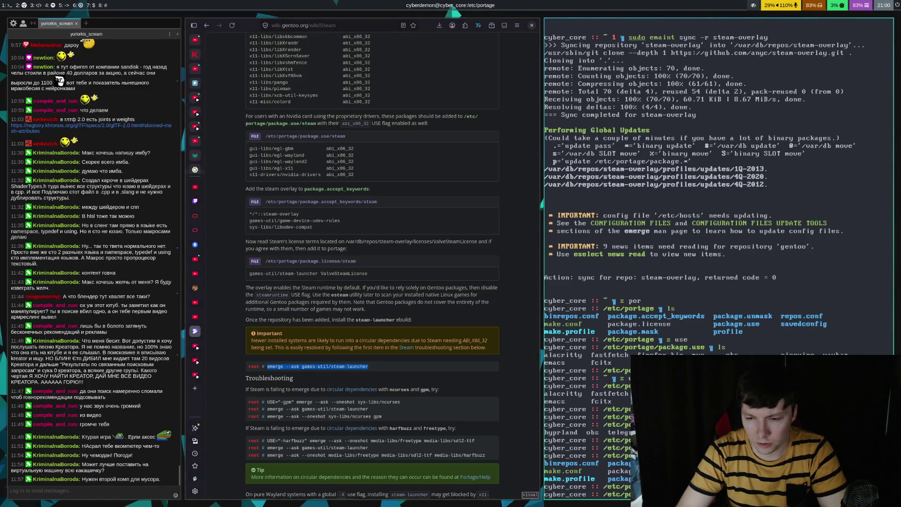
key(Return)
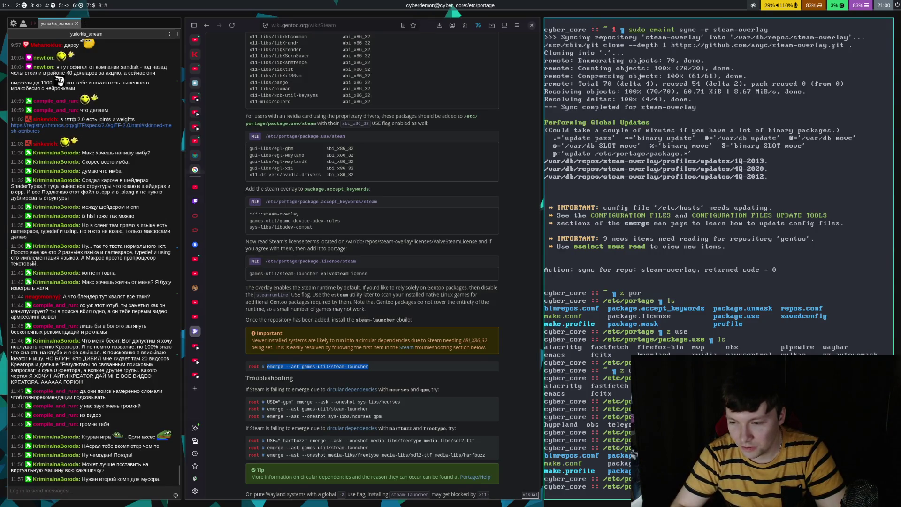
key(Return)
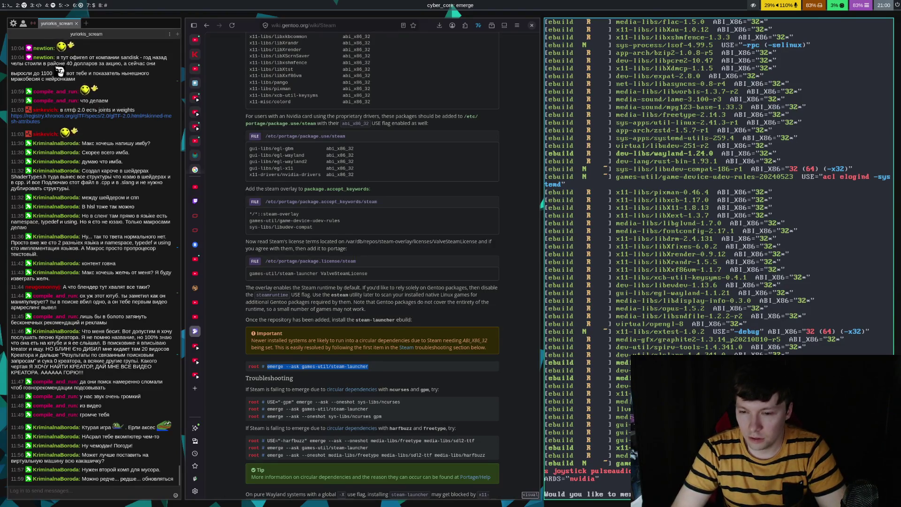
- Review emerge's list of 32-bit steam-launcher dependencies, ending back at the merge confirmation prompt
scroll(712, 258, up, 12)
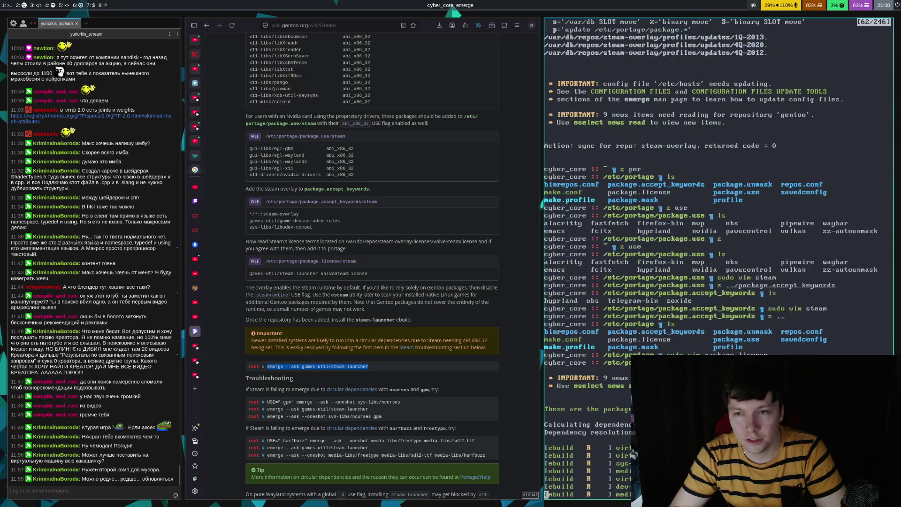
scroll(711, 258, down, 1)
scroll(711, 258, down, 5)
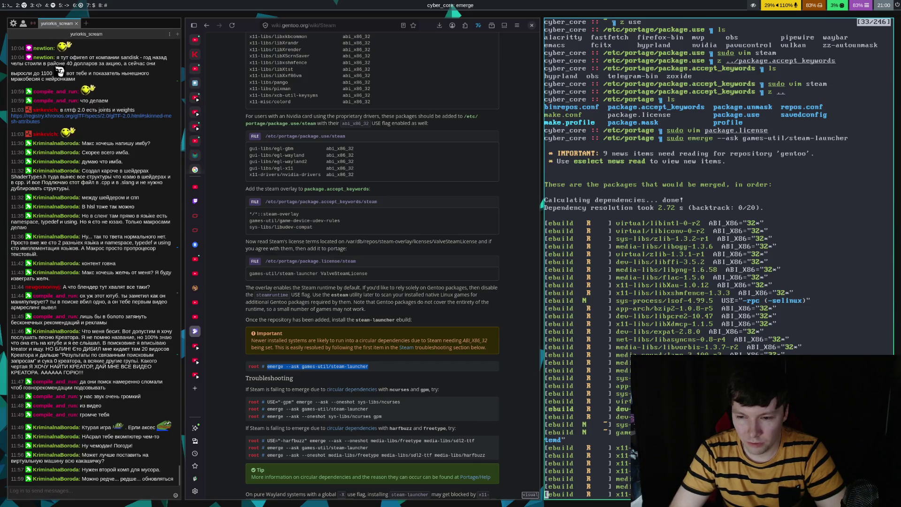
scroll(712, 258, down, 10)
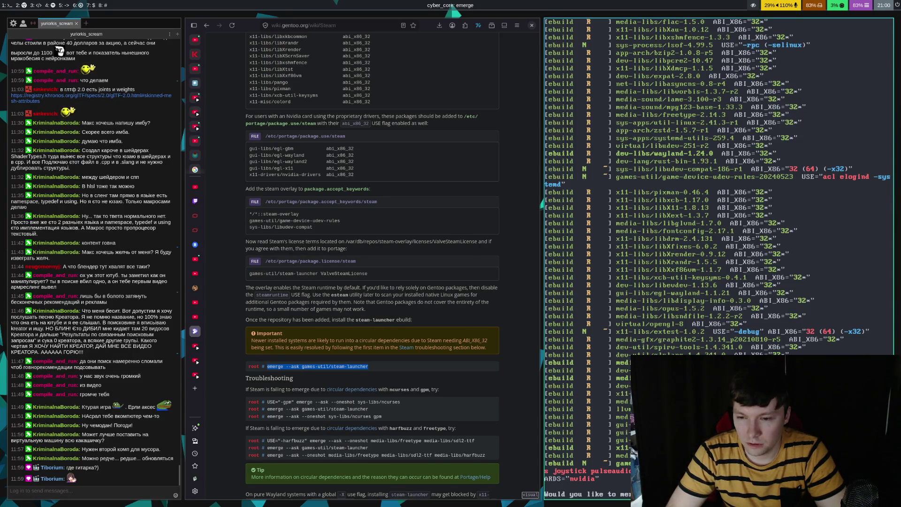
scroll(718, 258, up, 20)
scroll(718, 258, down, 8)
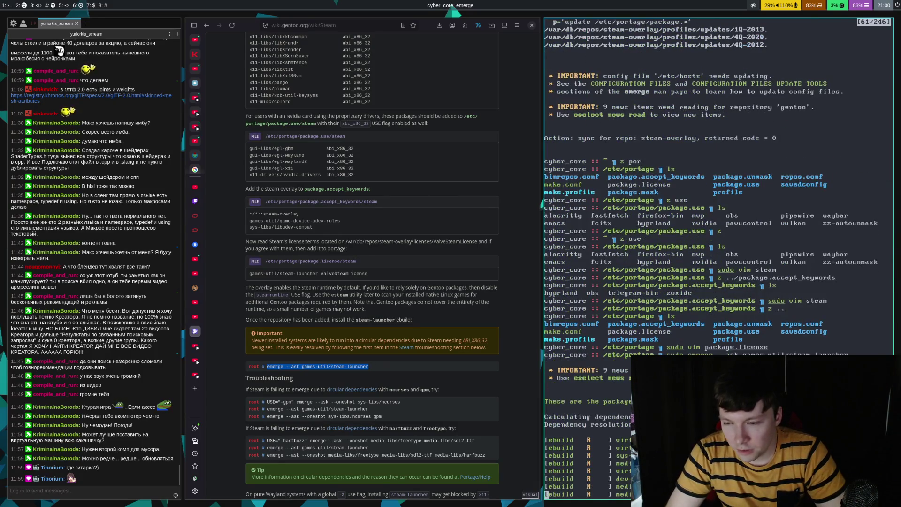
scroll(718, 259, down, 13)
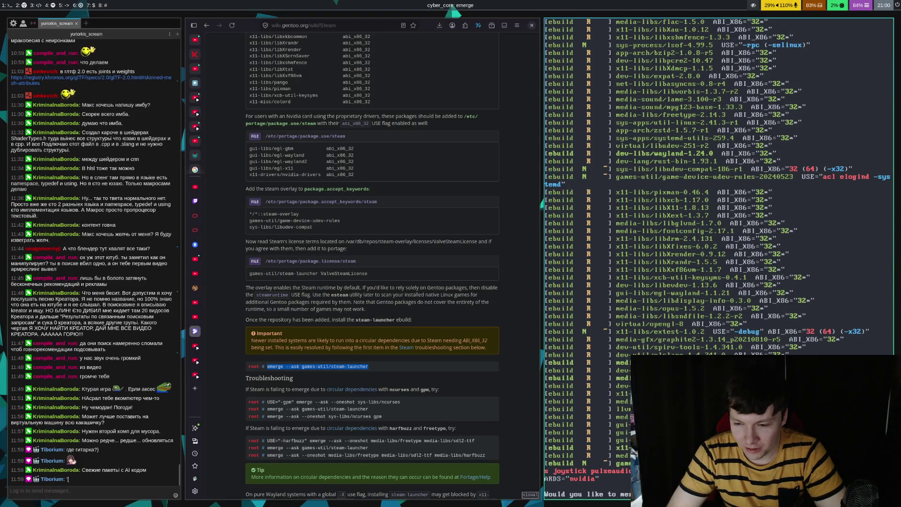
- Approve the emerge prompt so the steam-launcher dependencies start merging
key(Return)
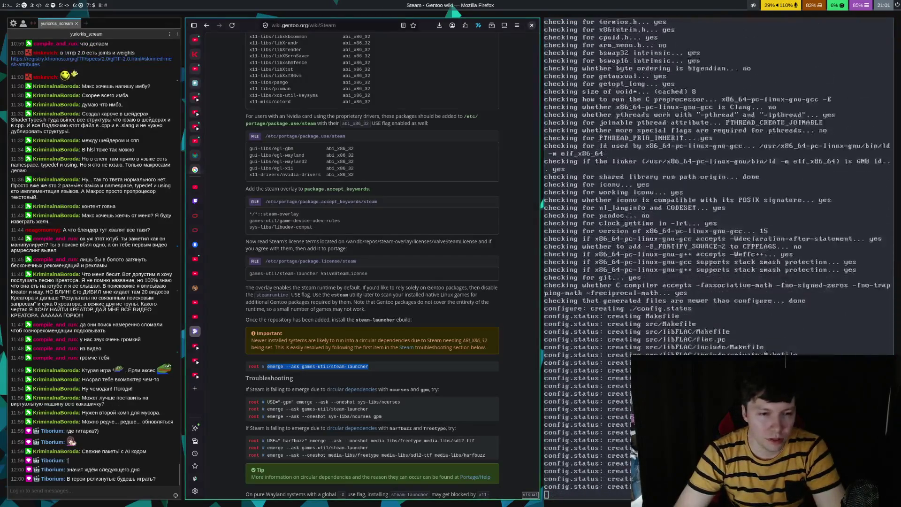
- Switch Firefox to the YouTube Wiggle Bones tutorial tab
key(ctrl+Tab)
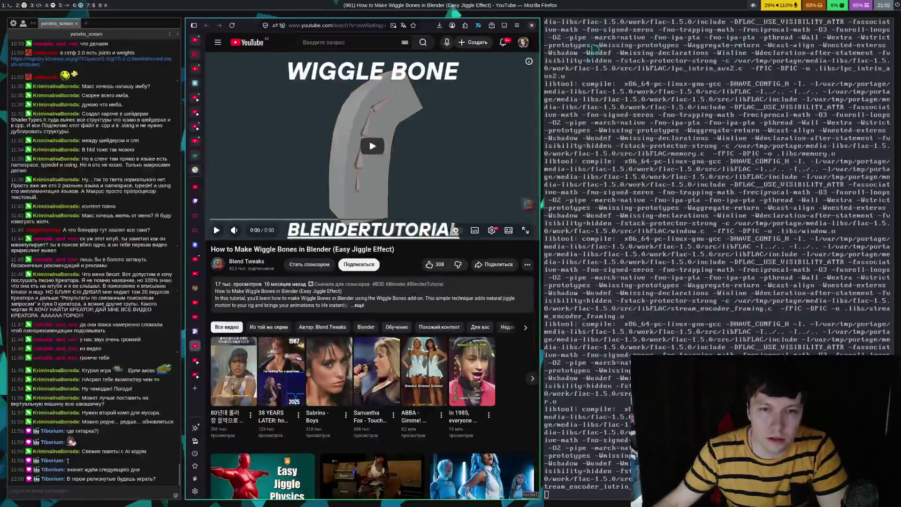
- Play the Wiggle Bones tutorial to 0:10, pause, scroll the page, then resume playback
click(361, 156)
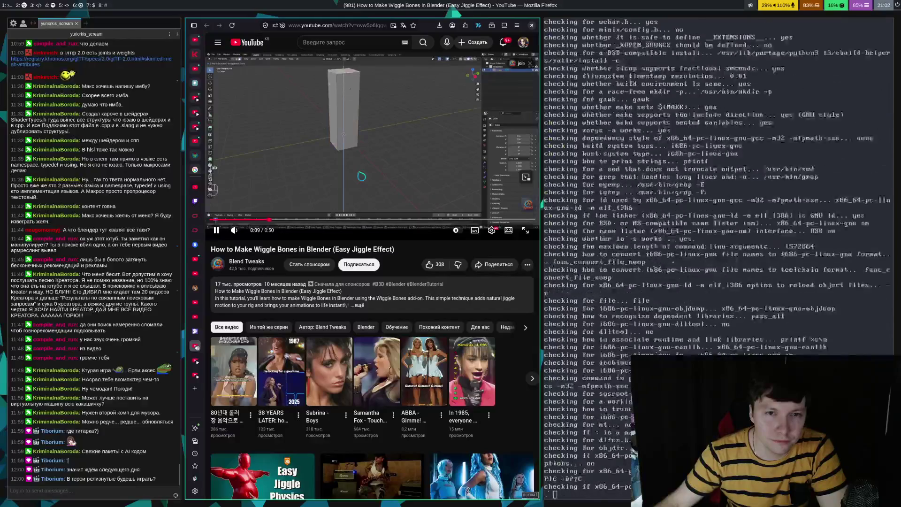
click(361, 175)
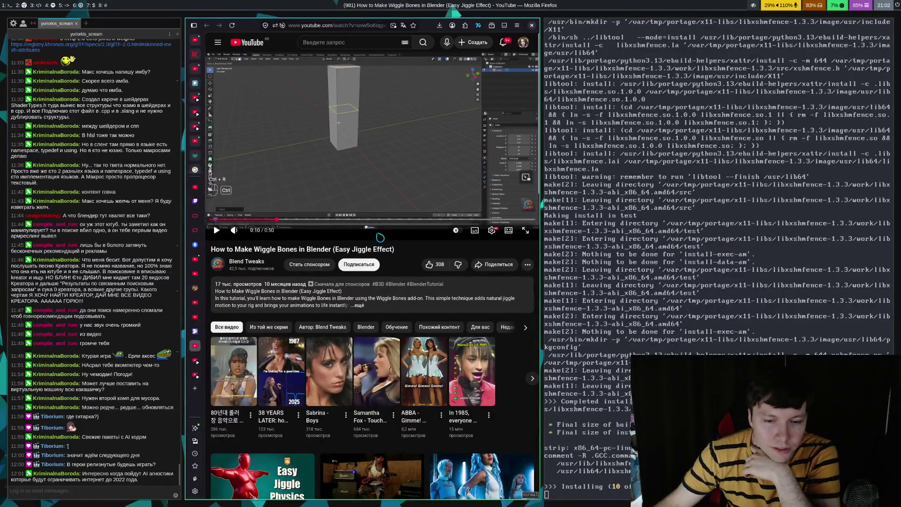
scroll(387, 245, down, 3)
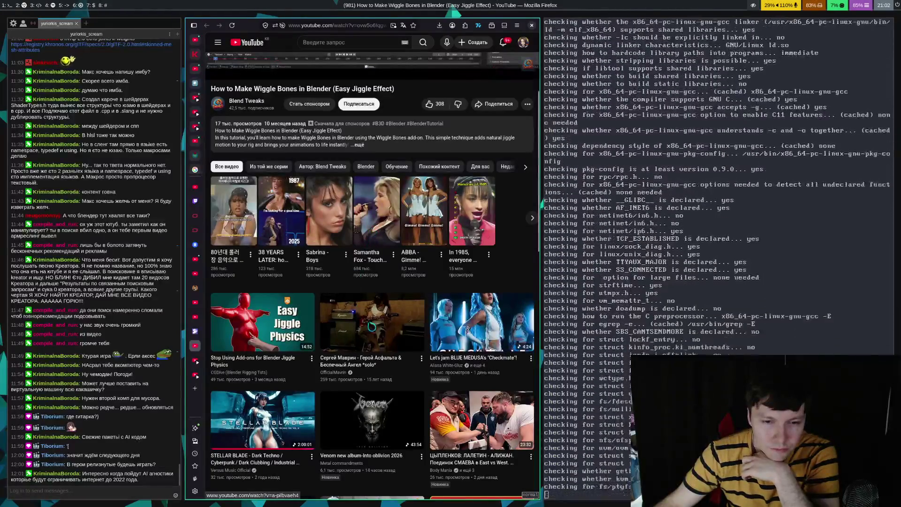
scroll(394, 337, up, 3)
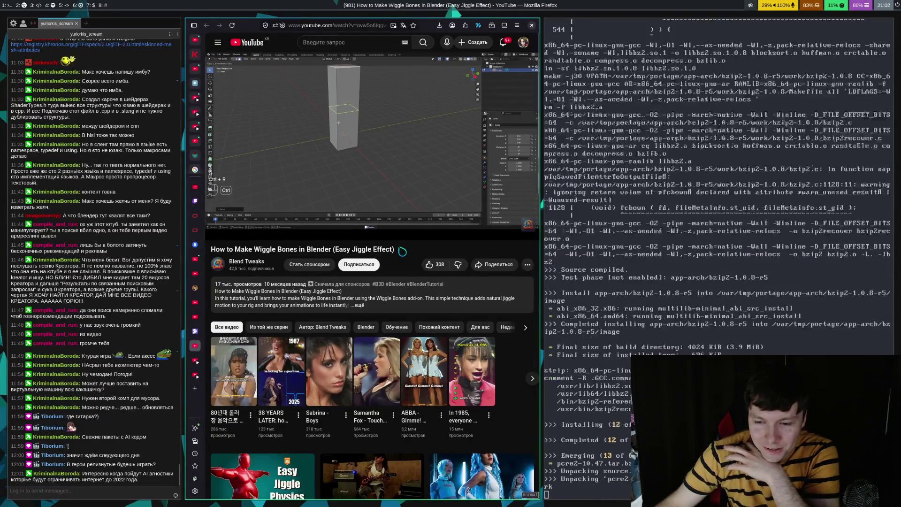
scroll(402, 251, down, 4)
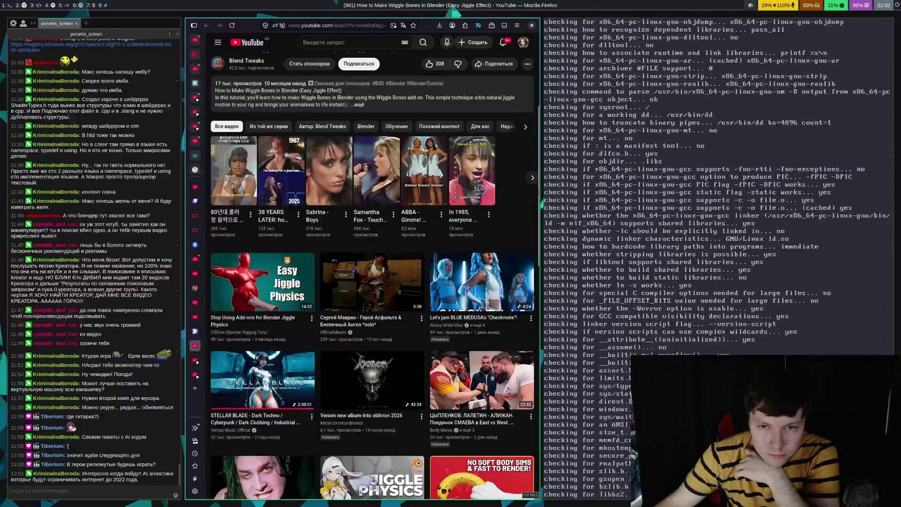
scroll(404, 179, up, 4)
click(404, 179)
key(f)
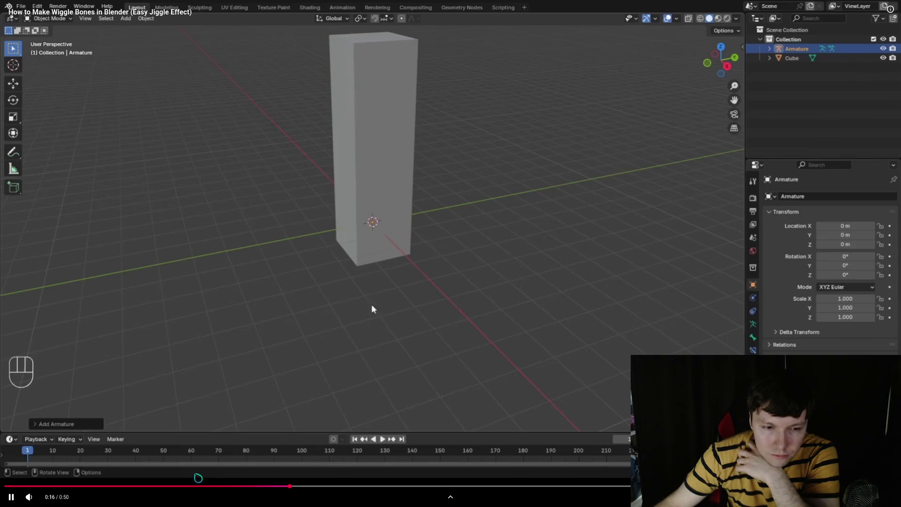
- Rewatch the tutorial from the loop-cut step through bone placement, stopping at Set Parent To
click(168, 485)
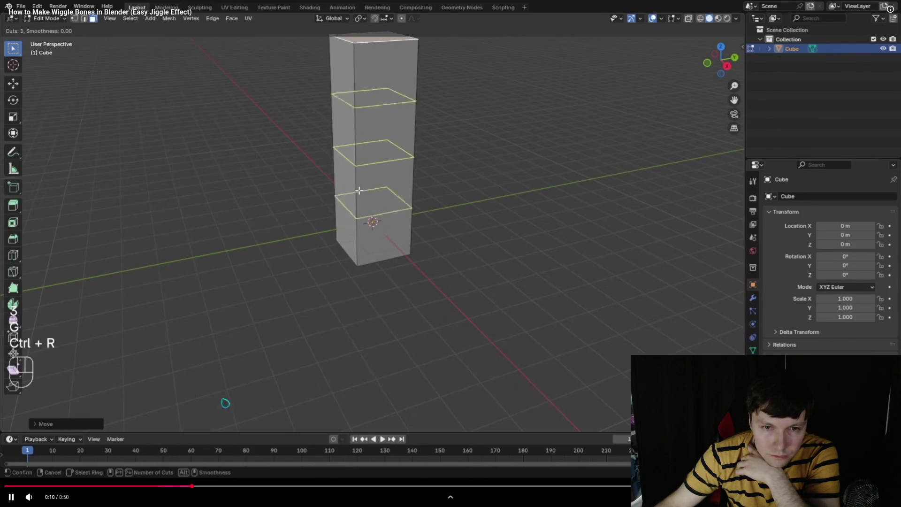
click(328, 403)
click(328, 371)
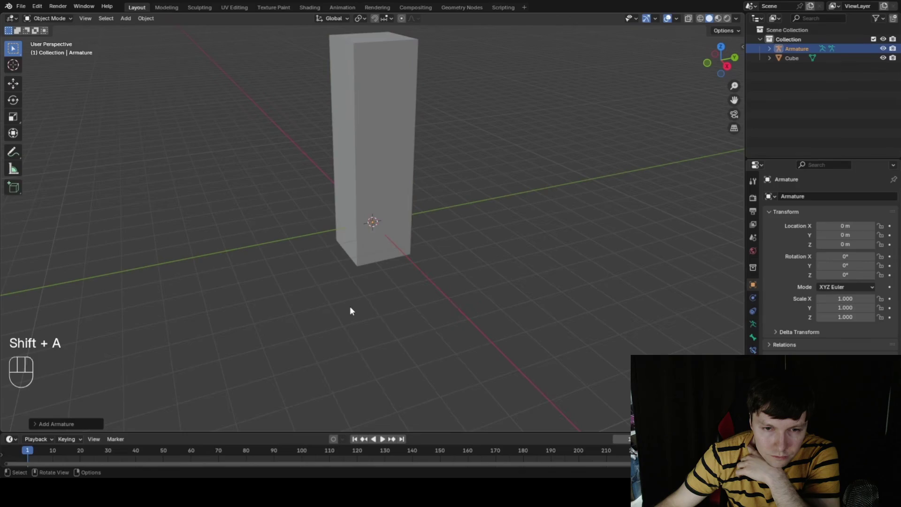
click(479, 318)
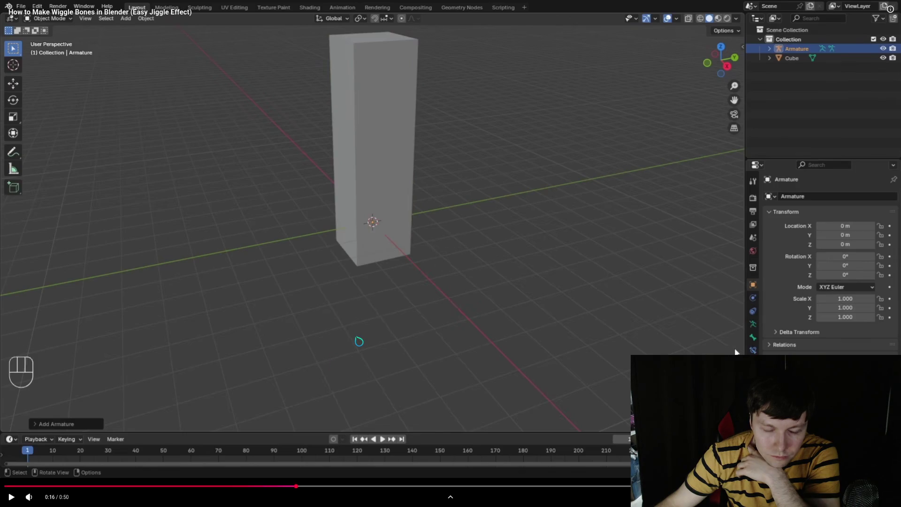
key(space)
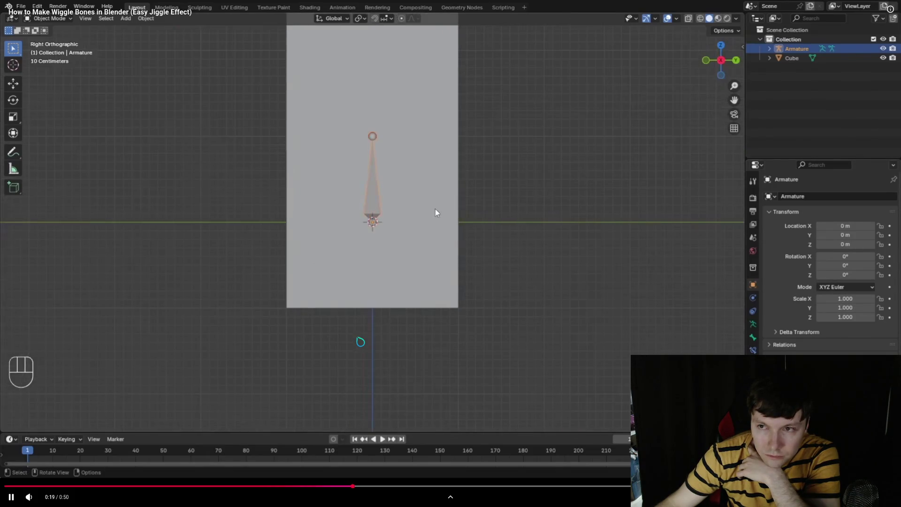
key(space)
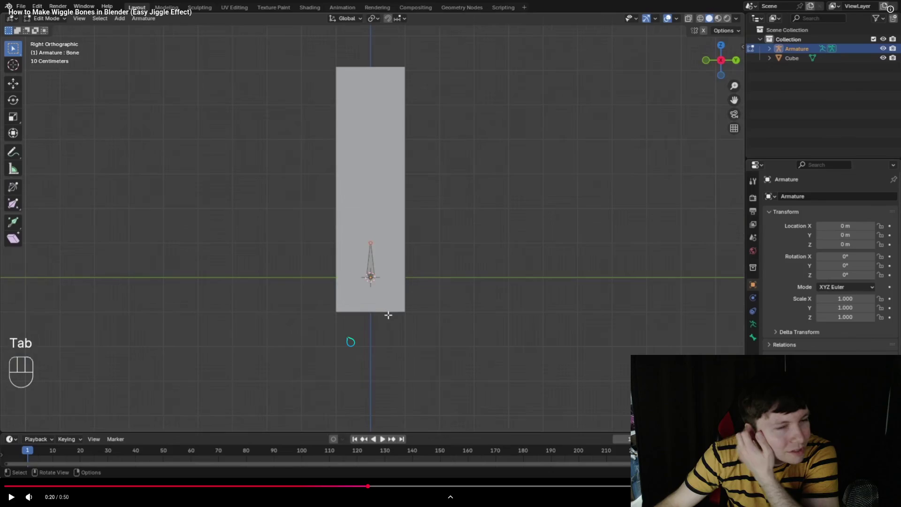
key(space)
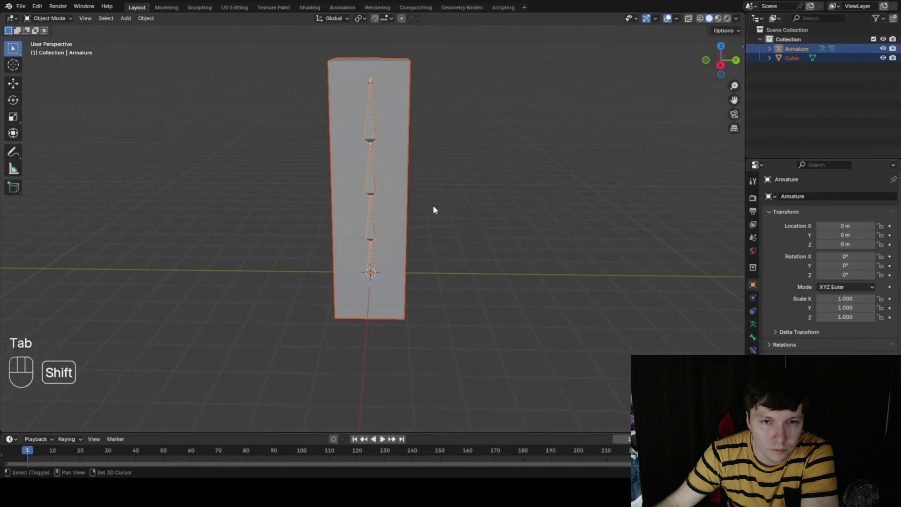
key(space)
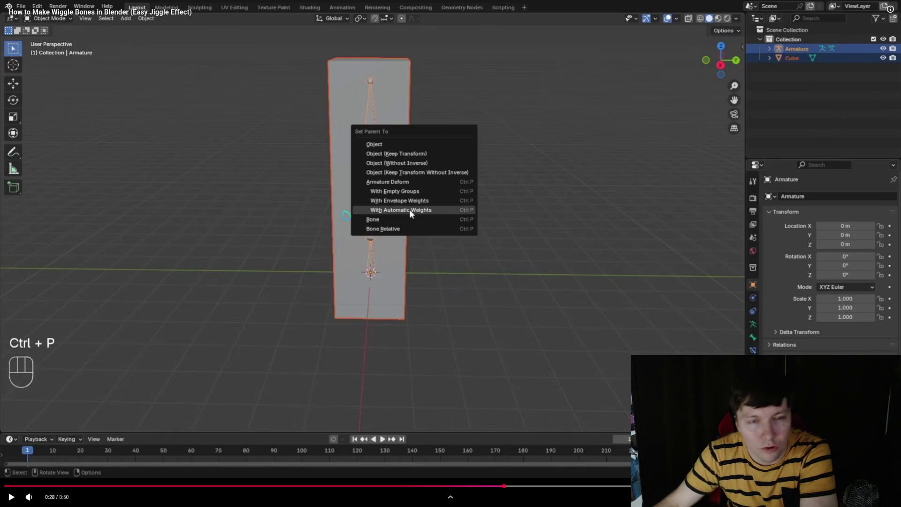
key(f)
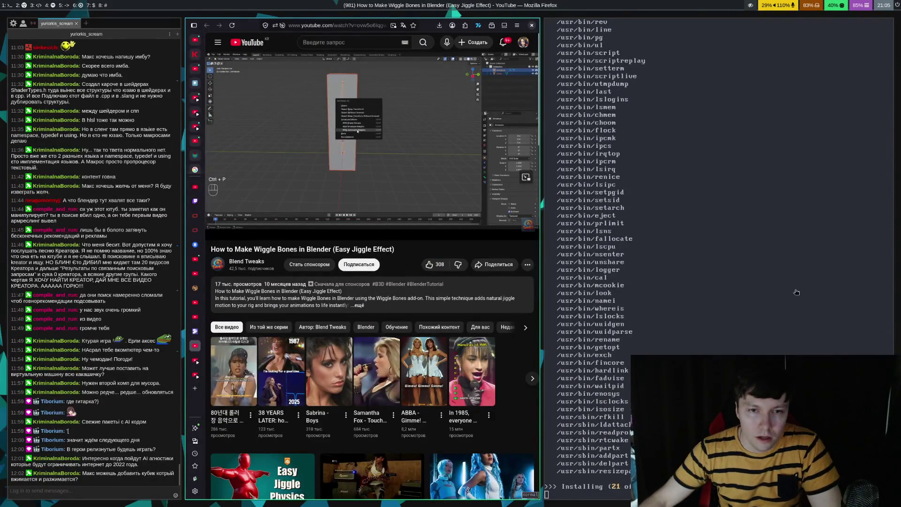
- Show the tutorial full screen, paused at 0:28 on With Automatic Weights
double_click(399, 151)
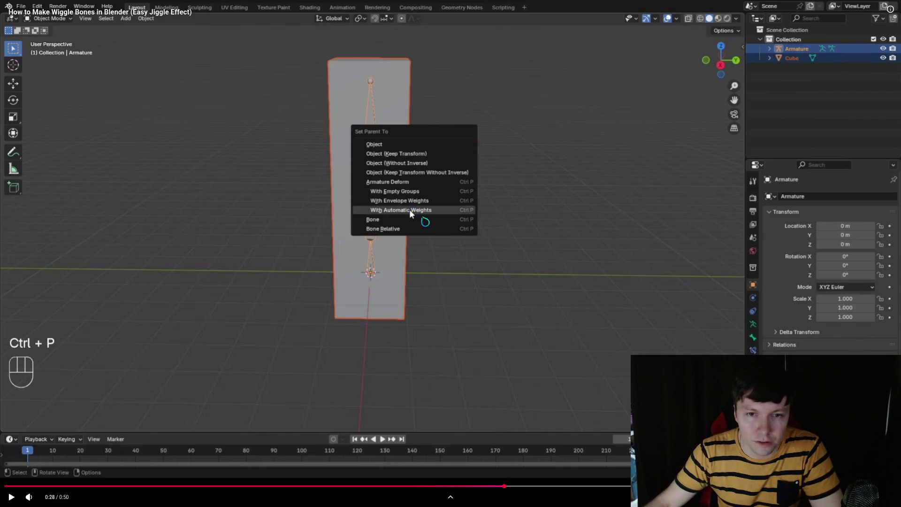
- Watch the tutorial through parenting and the Wiggle Bone add-on setup, then leave fullscreen
click(560, 270)
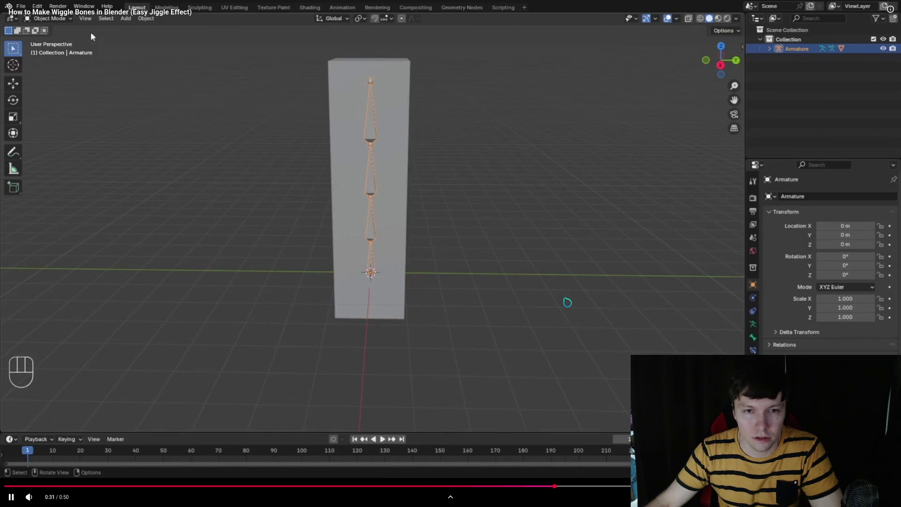
click(567, 296)
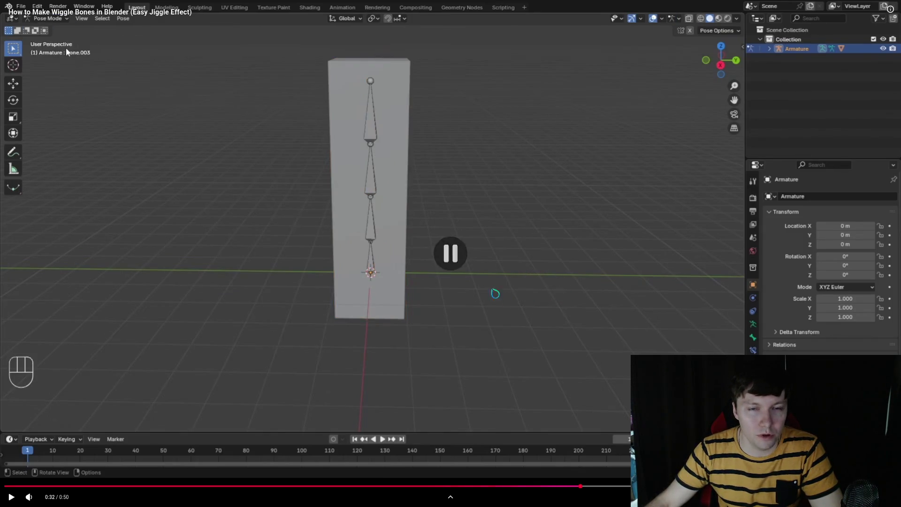
click(561, 308)
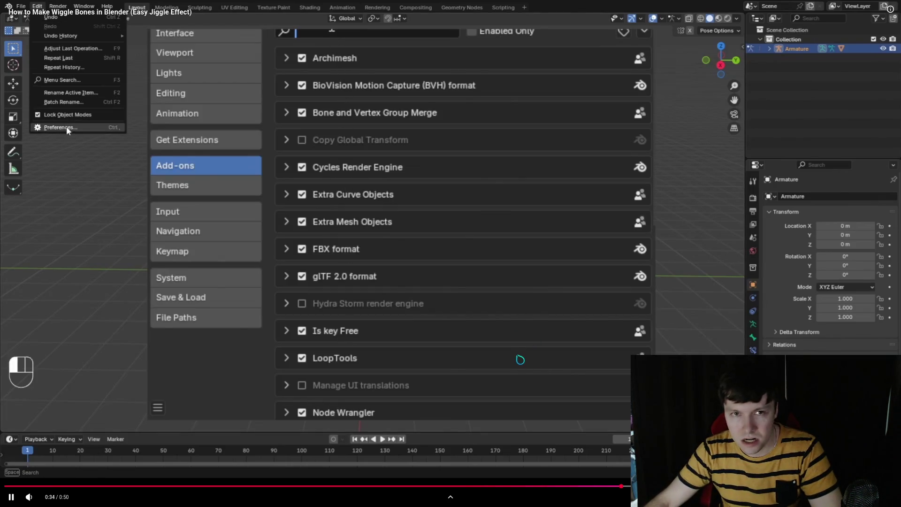
click(542, 310)
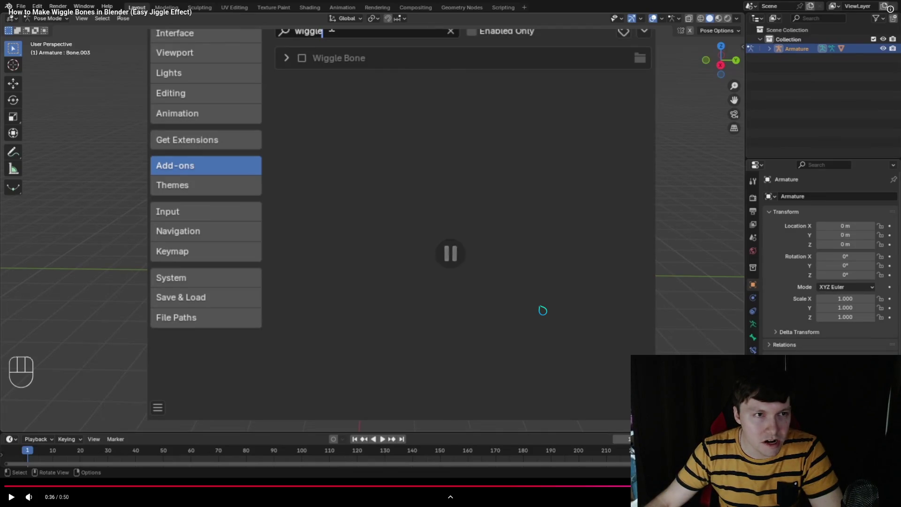
click(586, 321)
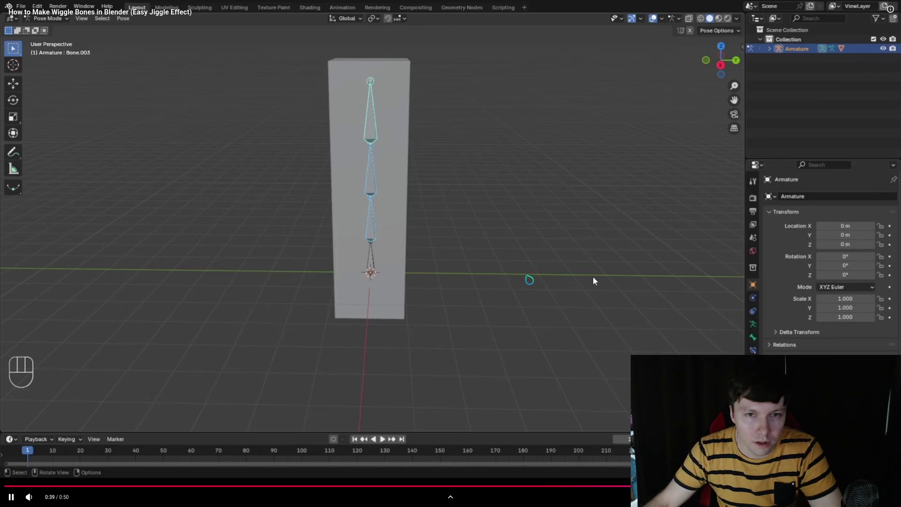
key(space)
key(space)
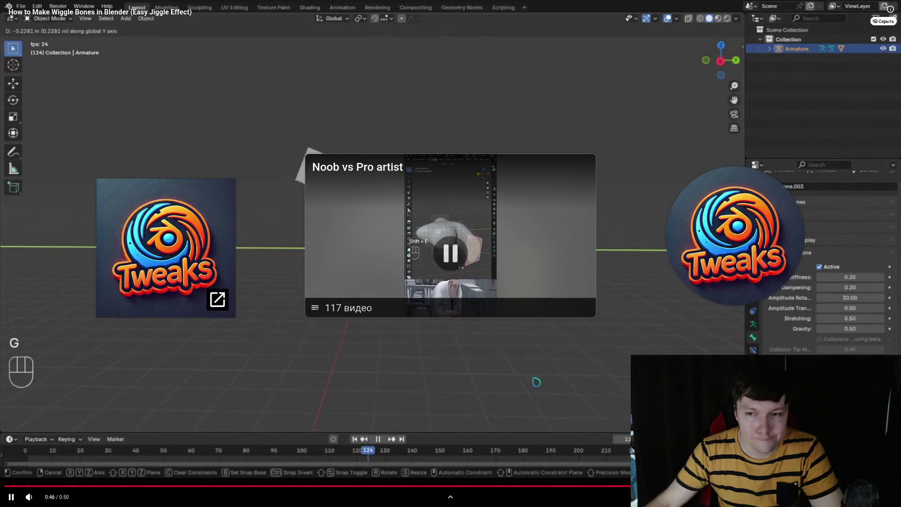
key(Escape)
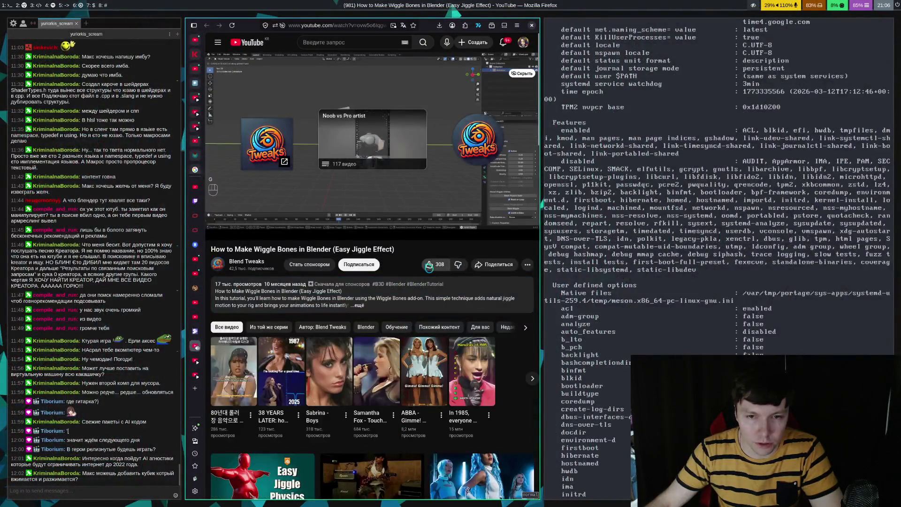
- Like the wiggle bones tutorial video
click(429, 265)
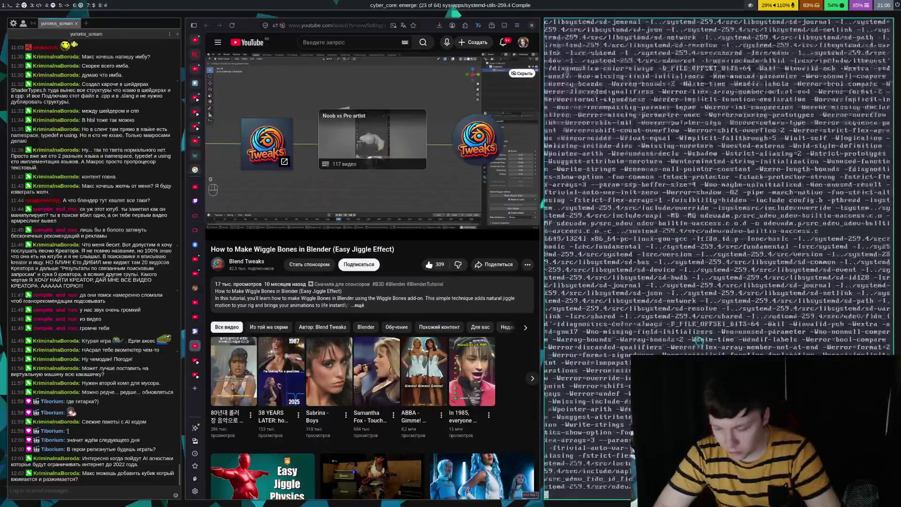
- Switch to the workspace showing Untitled.blend in Blender
key(super+8)
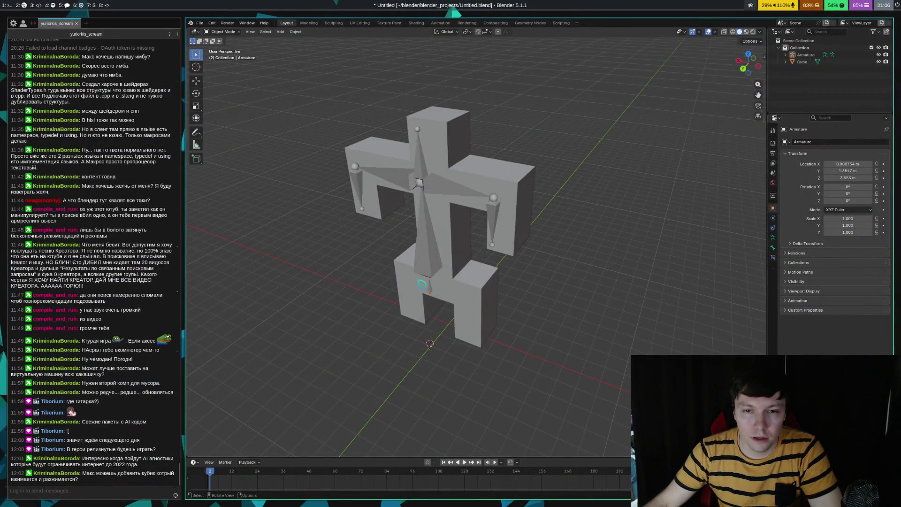
- Select the armature and slide it along the Y axis
click(421, 252)
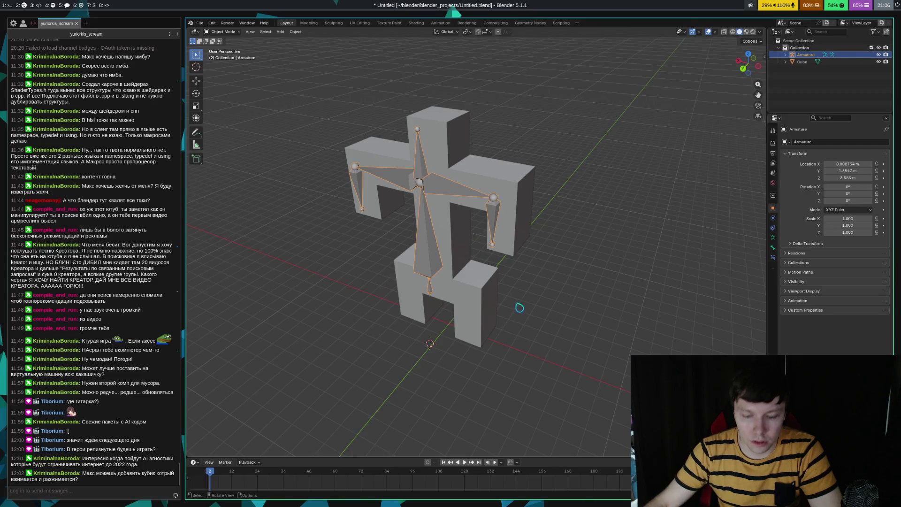
key(g)
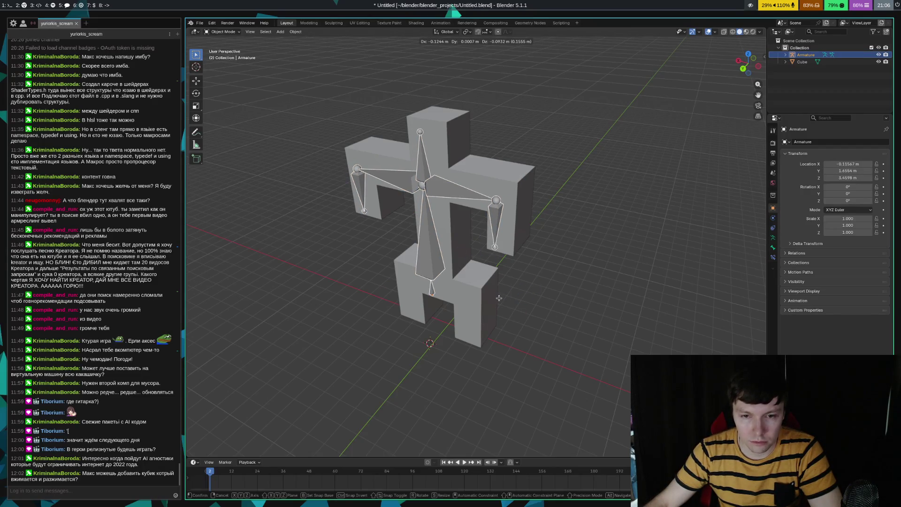
key(y)
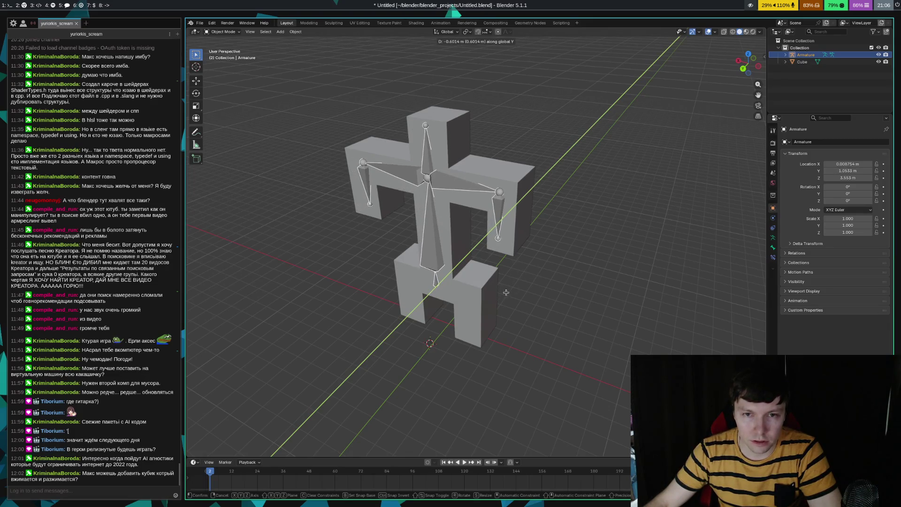
click(506, 293)
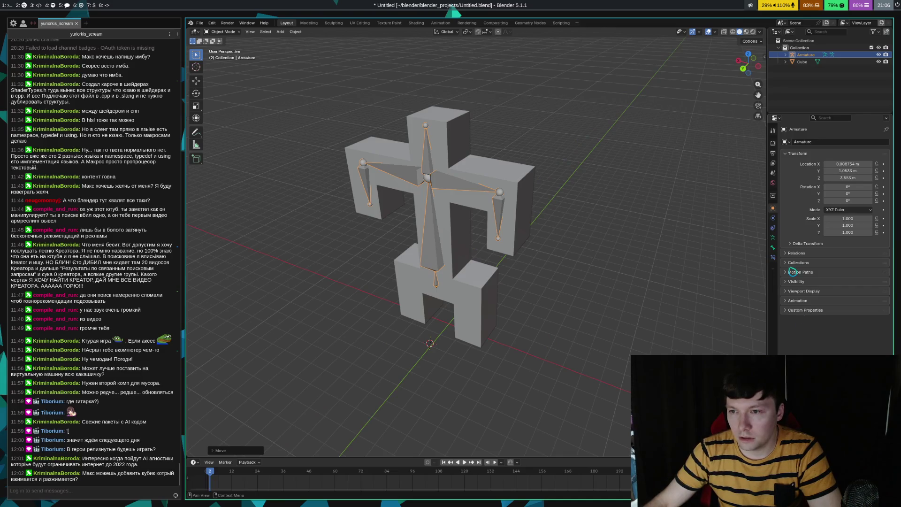
- Enable In Front in the armature's Viewport Display and begin another Y-axis move
click(799, 312)
click(798, 311)
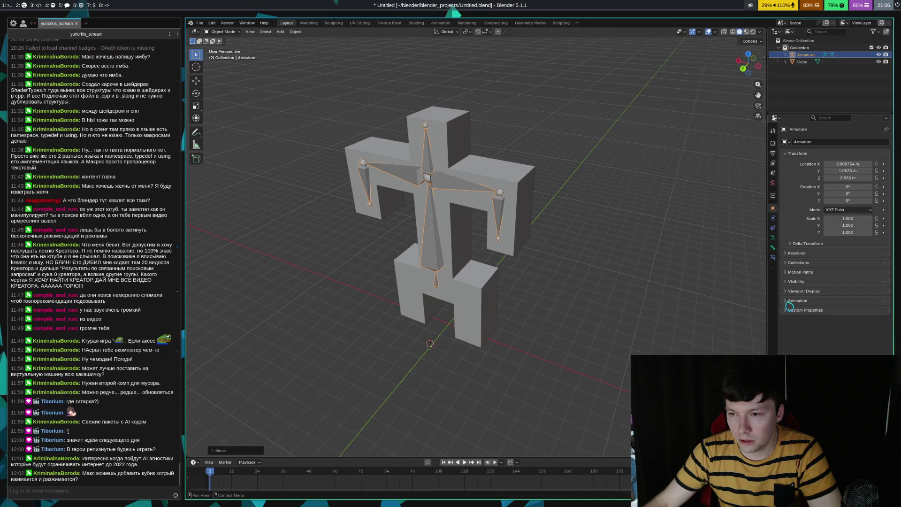
click(791, 291)
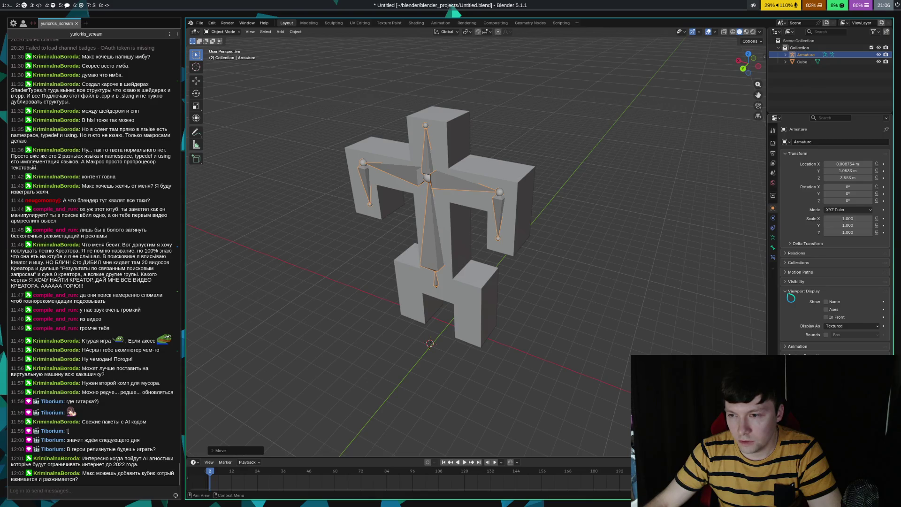
click(826, 317)
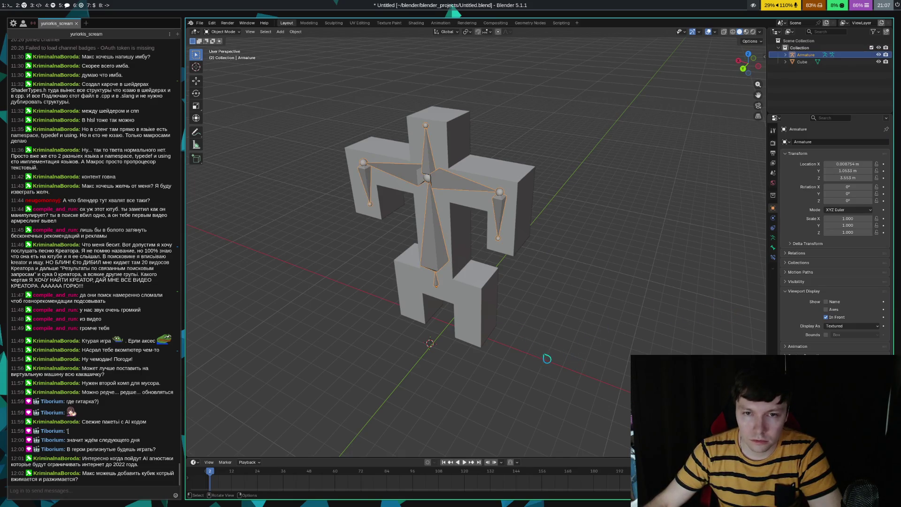
key(g)
key(y)
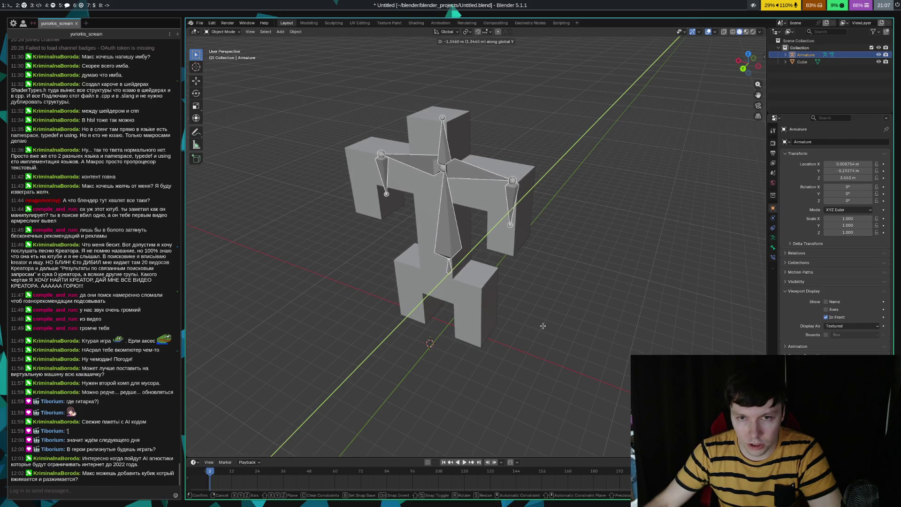
- Place the armature at Y −0.19361 m, centred inside the blocky body, viewed from the front
click(561, 306)
right_click(562, 289)
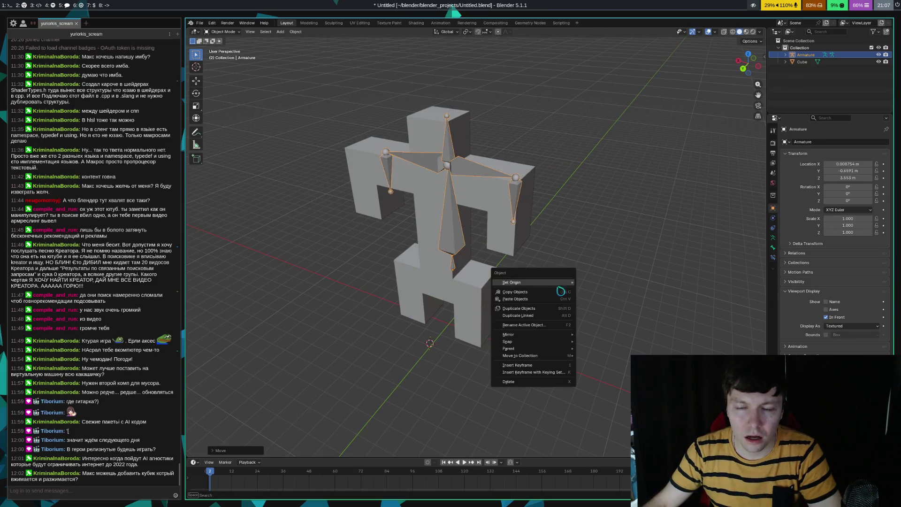
mouse_move(606, 257)
middle_down()
mouse_move(582, 261)
mouse_move(466, 336)
mouse_move(413, 322)
mouse_move(408, 293)
mouse_move(501, 306)
middle_up()
key(g)
key(y)
click(496, 306)
middle_drag(514, 315, 585, 332)
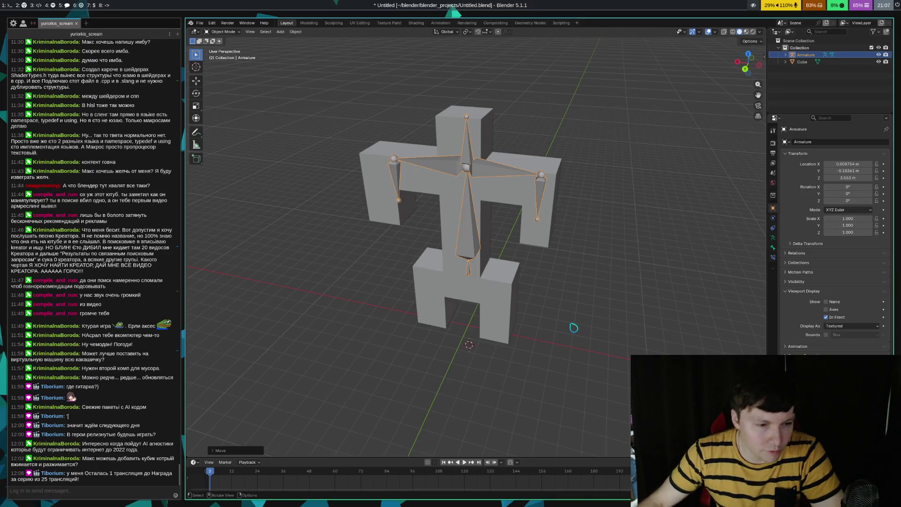
mouse_move(546, 320)
middle_down()
mouse_move(577, 303)
mouse_move(562, 303)
middle_up()
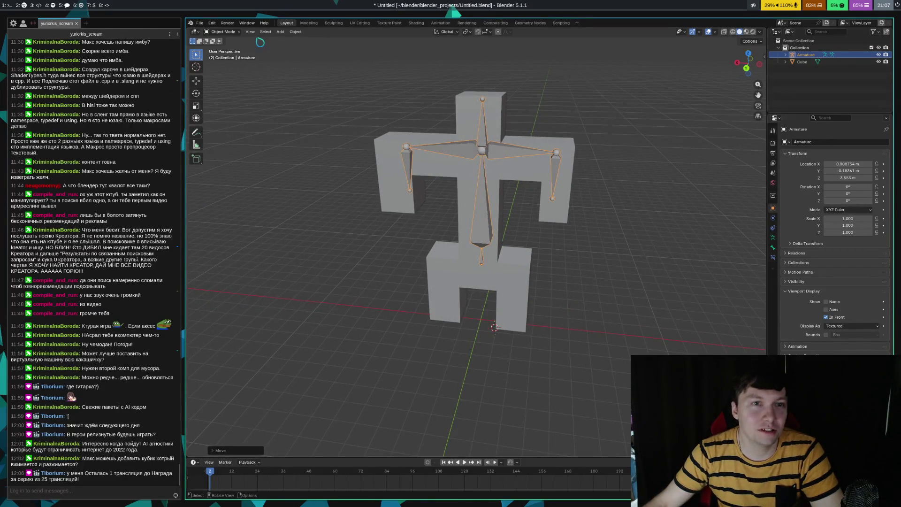
- Switch the armature to Pose Mode, select all seven bones, and open the Pose context menu
click(230, 32)
click(238, 62)
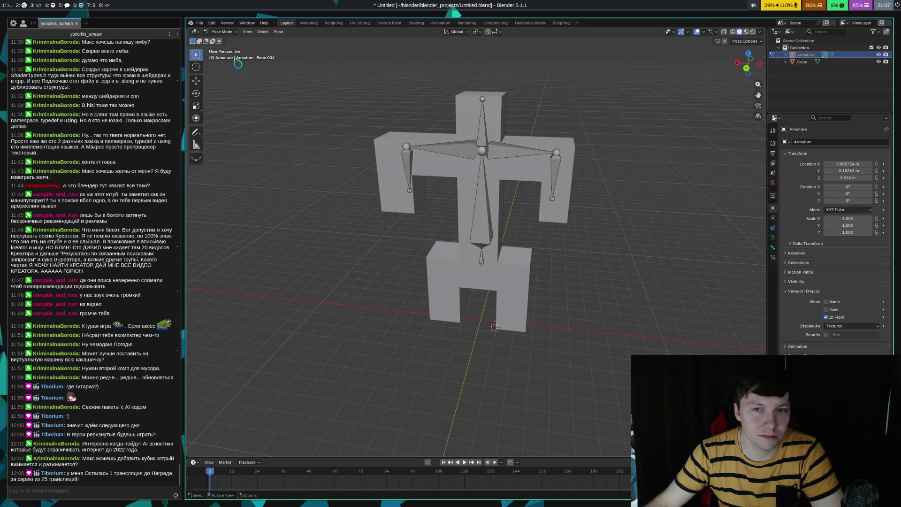
click(481, 140)
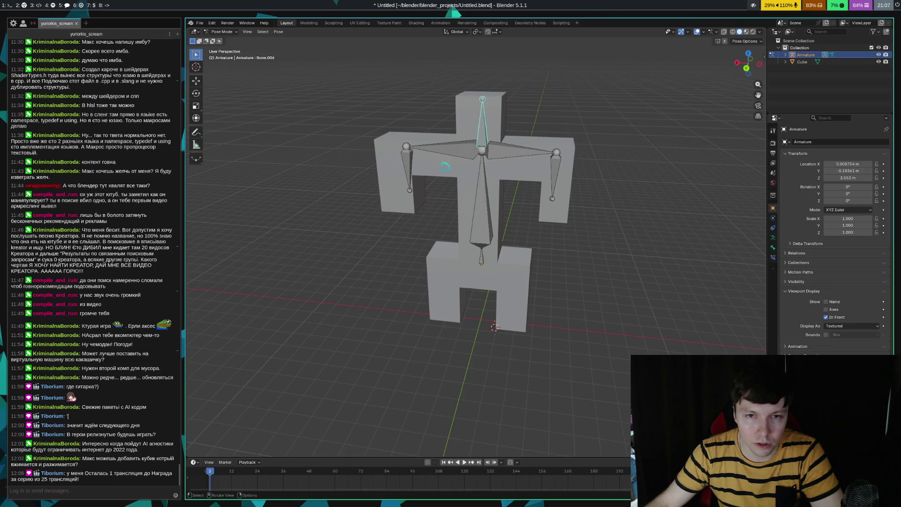
shift+click(413, 167)
shift+click(446, 149)
shift+click(486, 197)
shift+click(513, 152)
shift+click(557, 188)
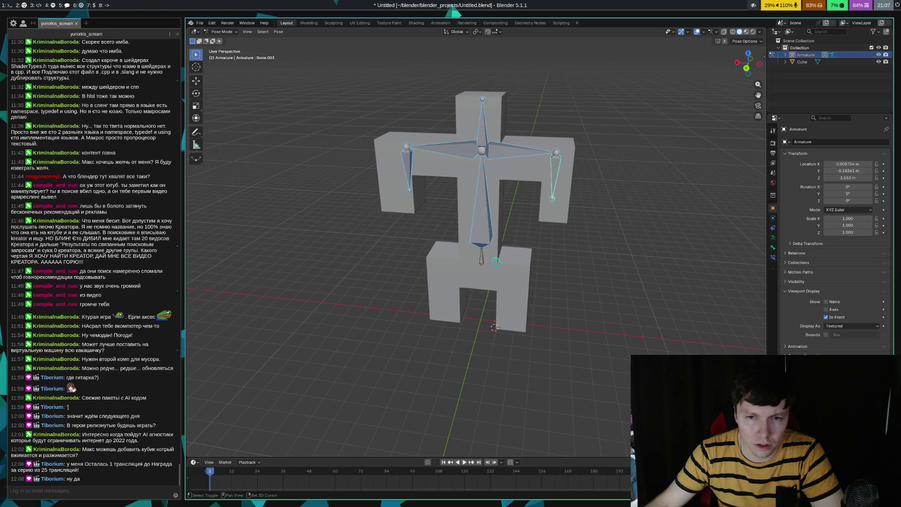
shift+click(483, 261)
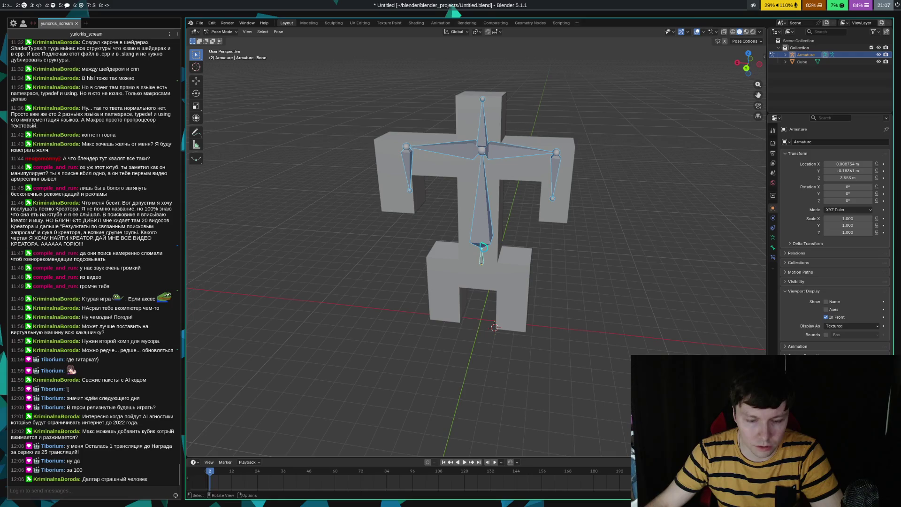
key(shift+e)
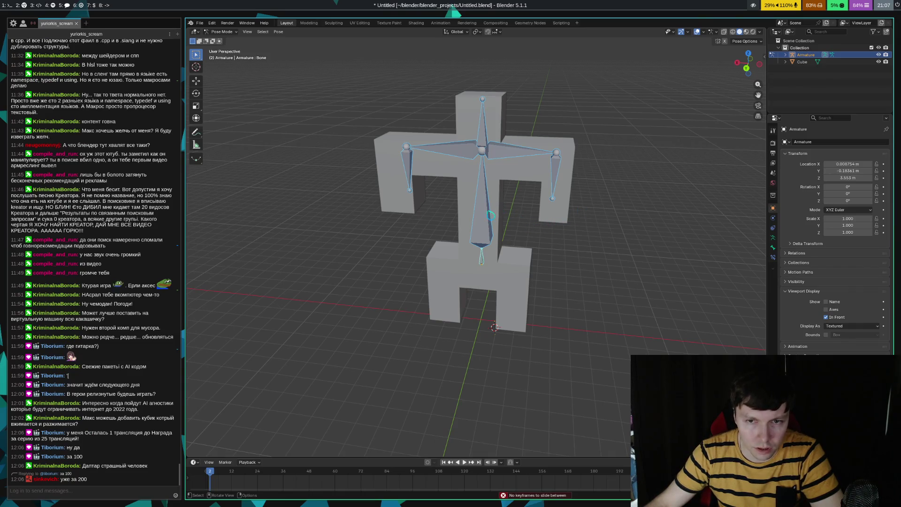
right_click(490, 214)
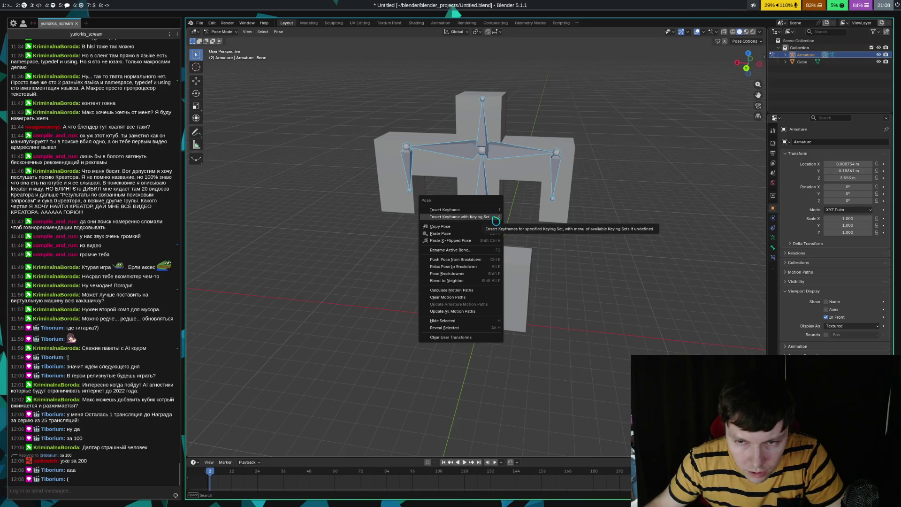
- Keyframe all bones at frame 2, then test-rotate the right forearm on X at frame 11 and cancel
click(469, 217)
drag(210, 471, 231, 472)
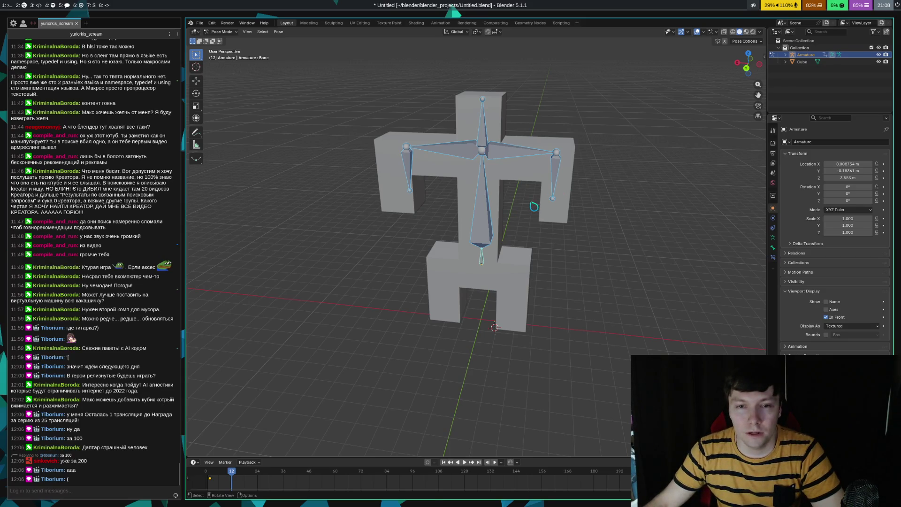
click(558, 188)
middle_drag(671, 253, 607, 248)
key(r)
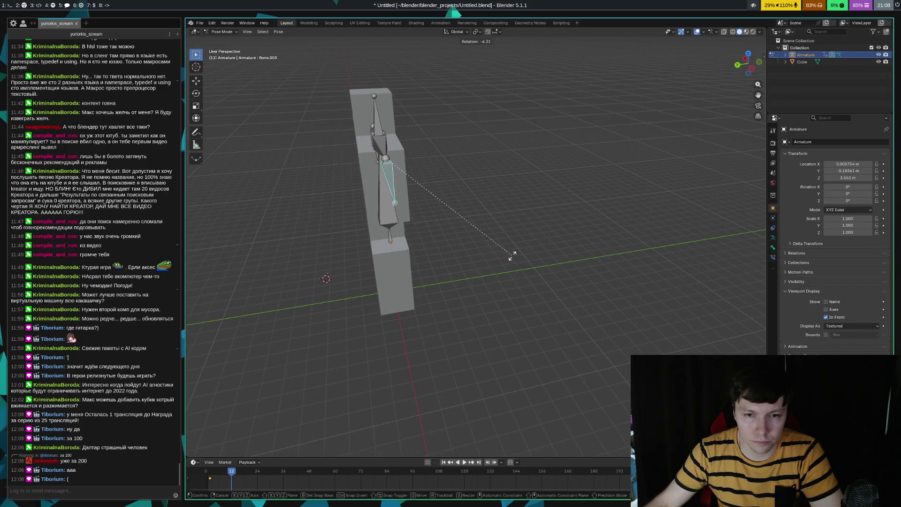
key(x)
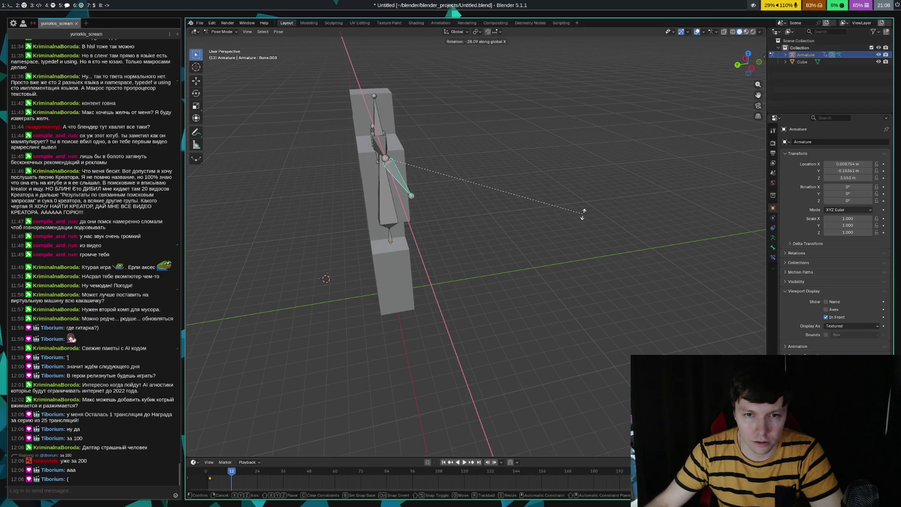
key(Escape)
- Select all bones, jump back to frame 2, return to Object Mode, and switch to Telegram
middle_drag(583, 212, 470, 281)
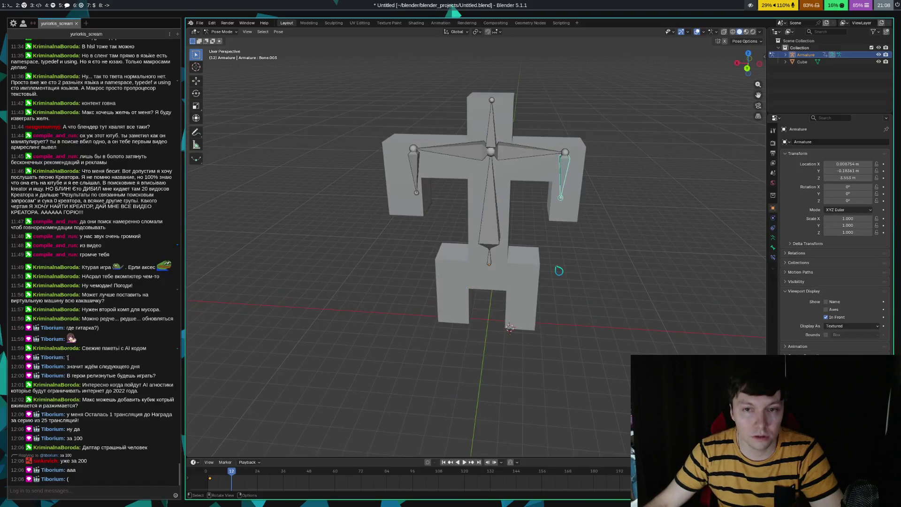
middle_drag(564, 271, 562, 273)
key(a)
key(Down)
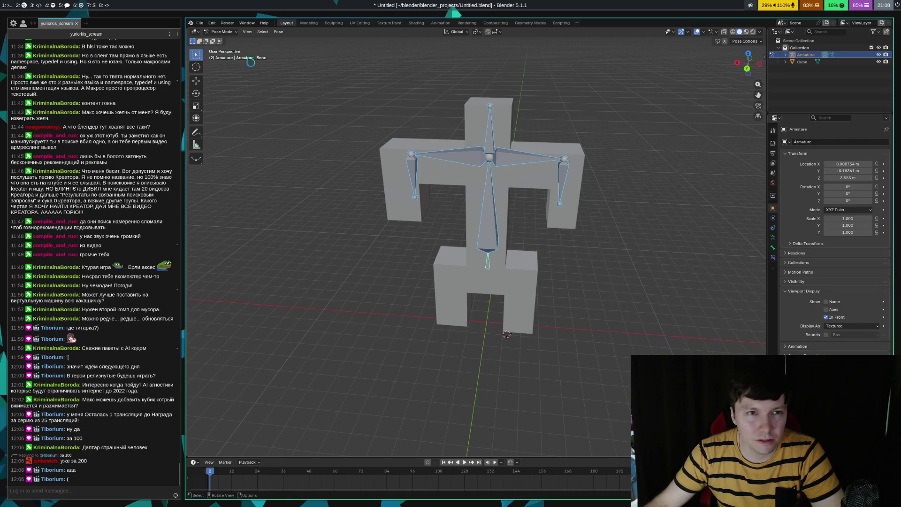
click(224, 32)
click(227, 41)
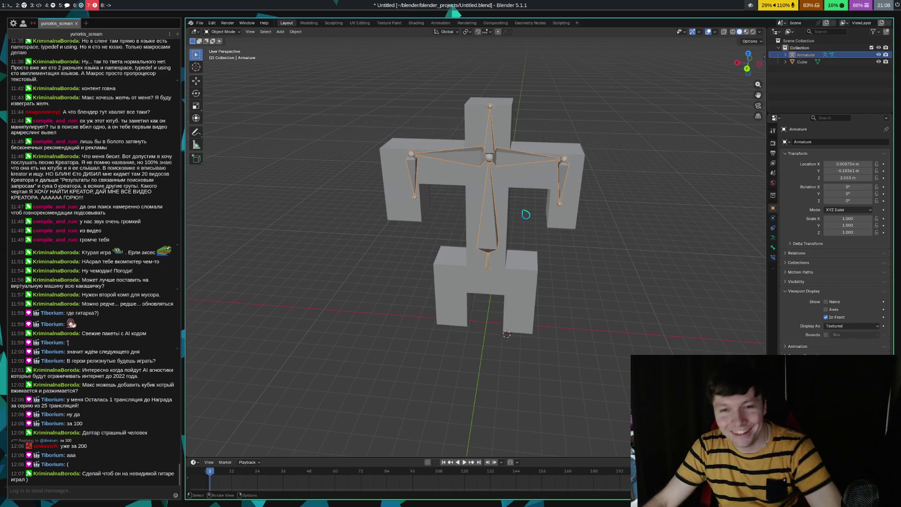
key(super+6)
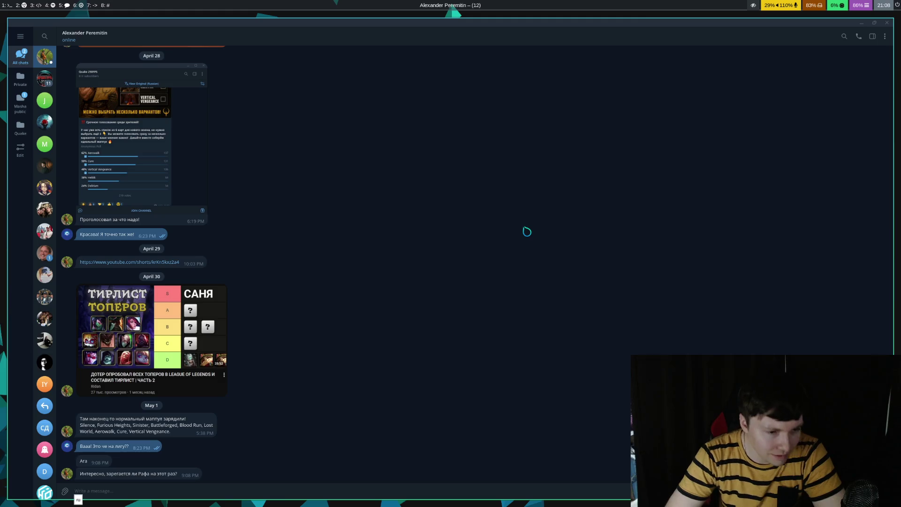
- Send the Telegram reply 'Он говорил что нет но я буду верить!' and move to workspace 1
text(ч)
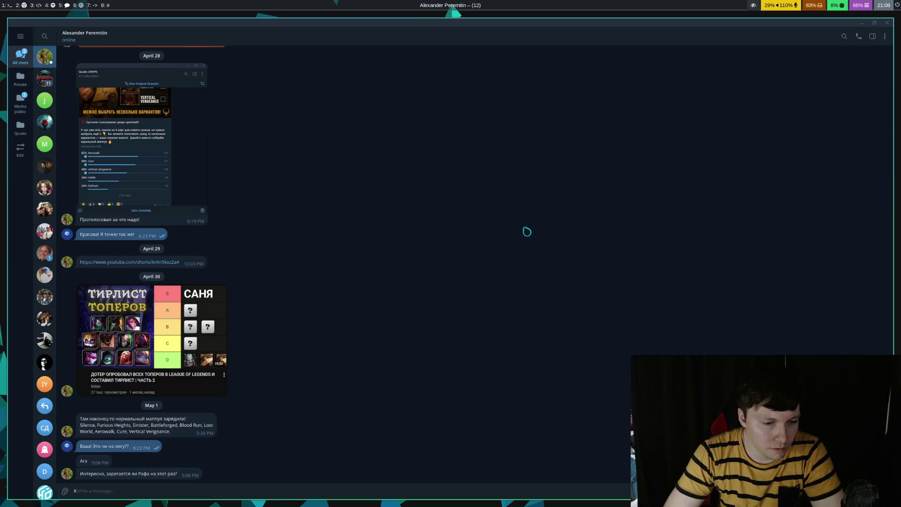
key(Return)
text(Он говорил что)
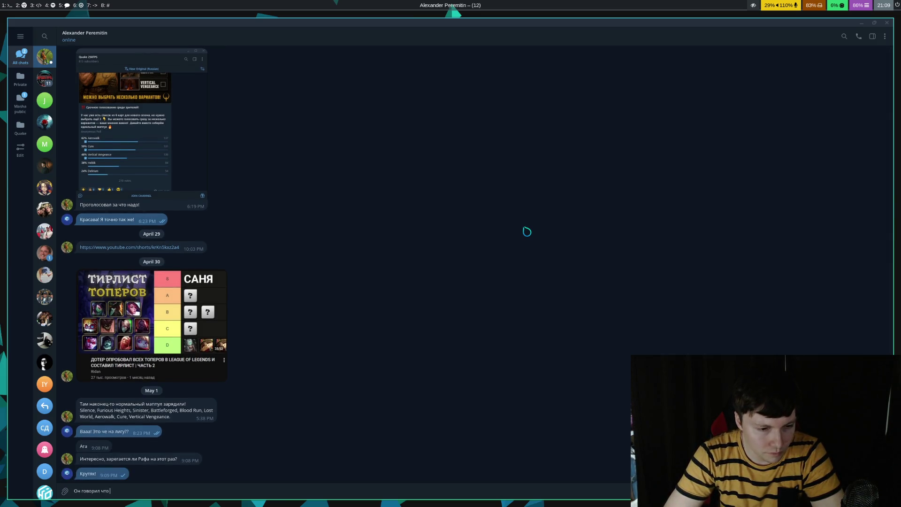
text(ет но я буду верить!)
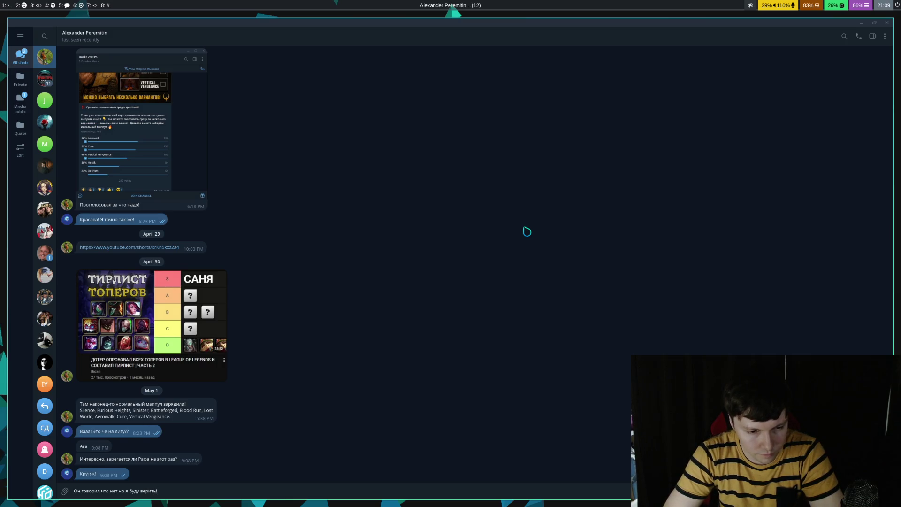
key(Return)
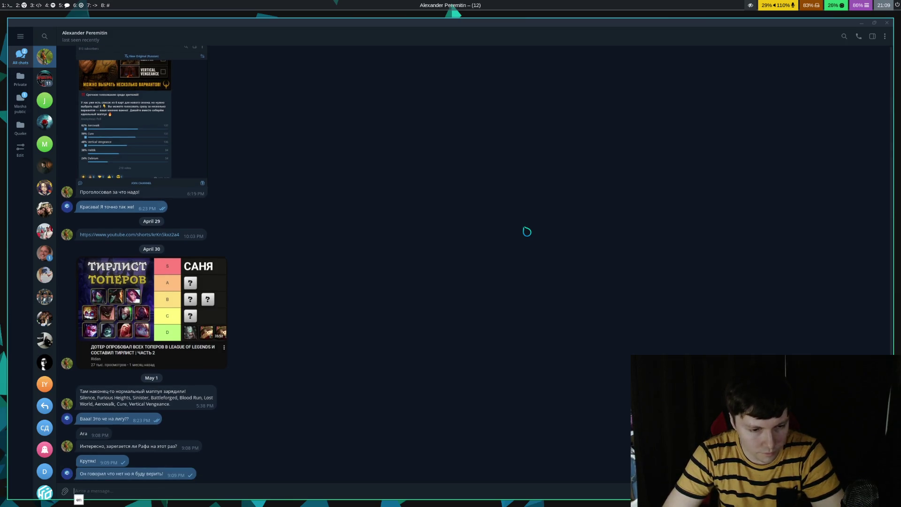
key(super+1)
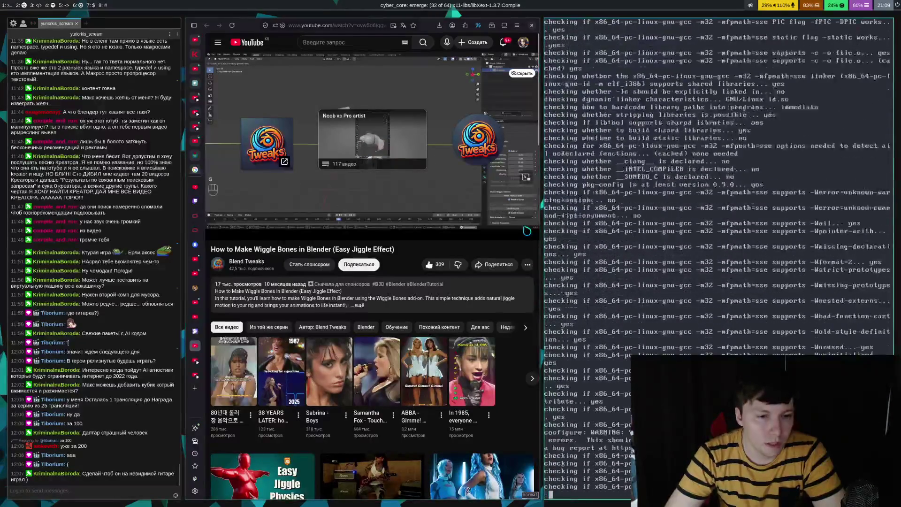
- Make the tutorial video fullscreen and seek from the edge-slide part to the add-armature step
key(super+4)
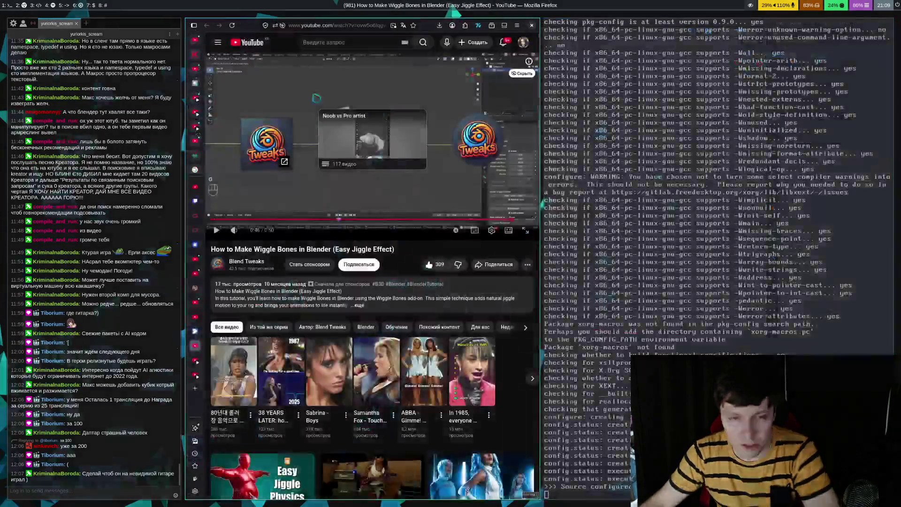
key(super+5)
double_click(346, 185)
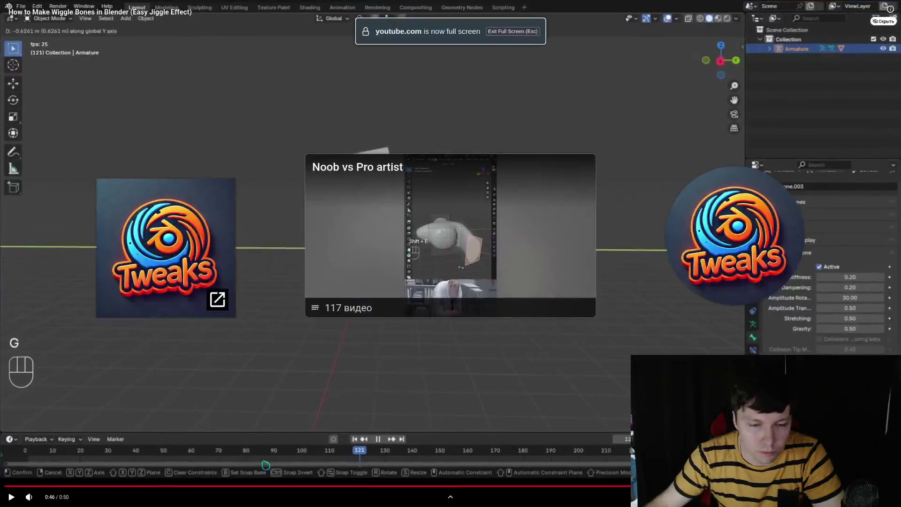
click(215, 487)
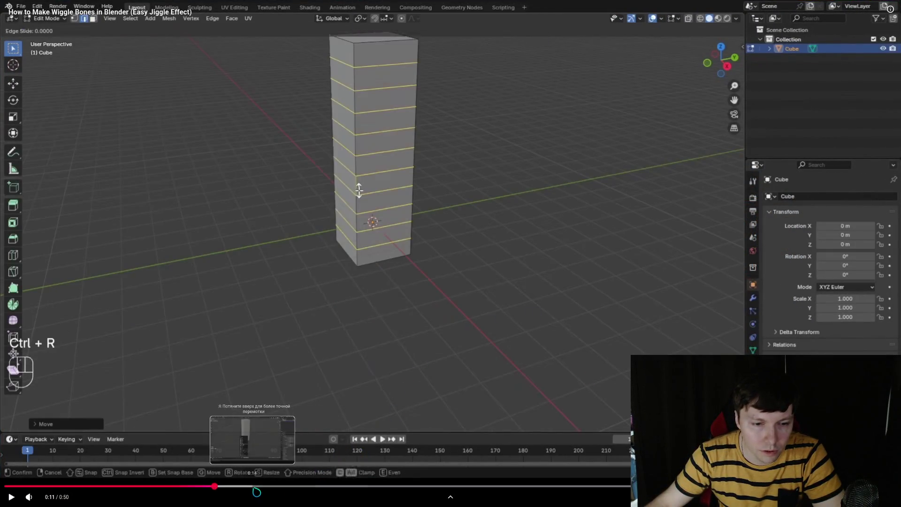
click(261, 487)
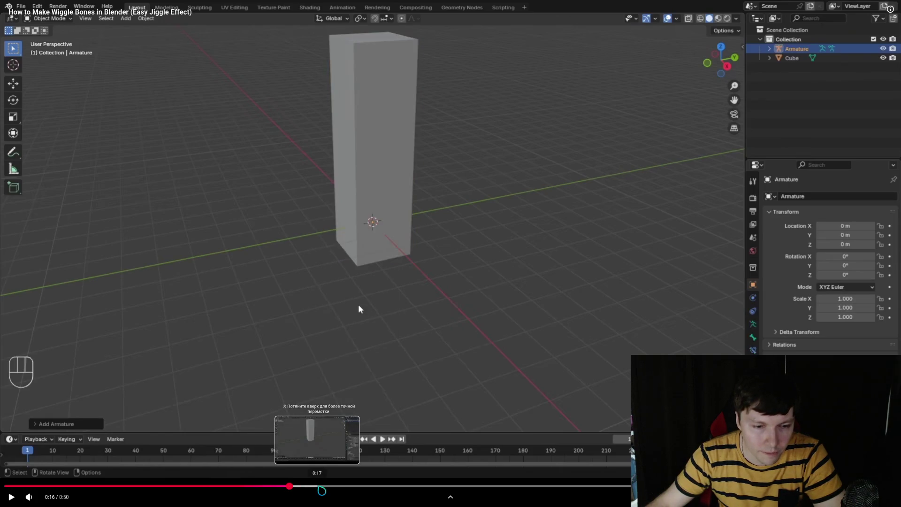
click(319, 488)
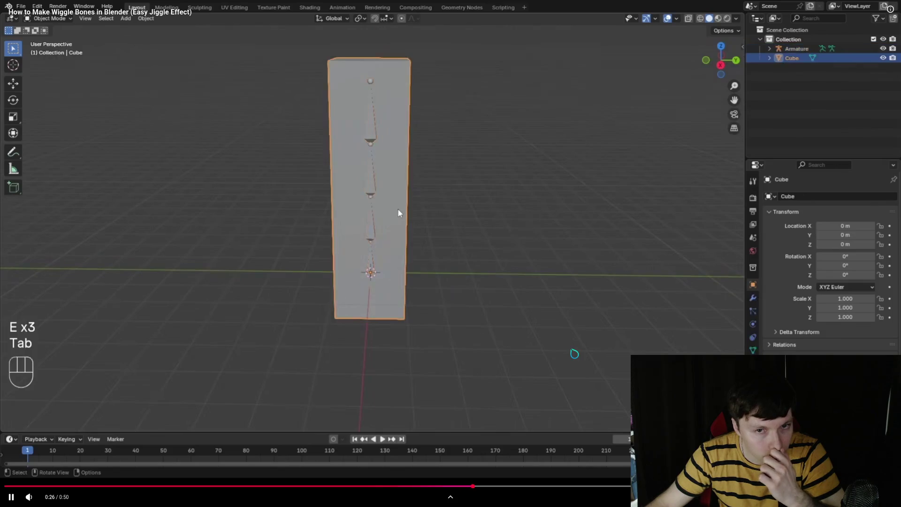
- Pause at the Ctrl+P parenting step, replay from bone extrusion, exit fullscreen, and go to Telegram
key(space)
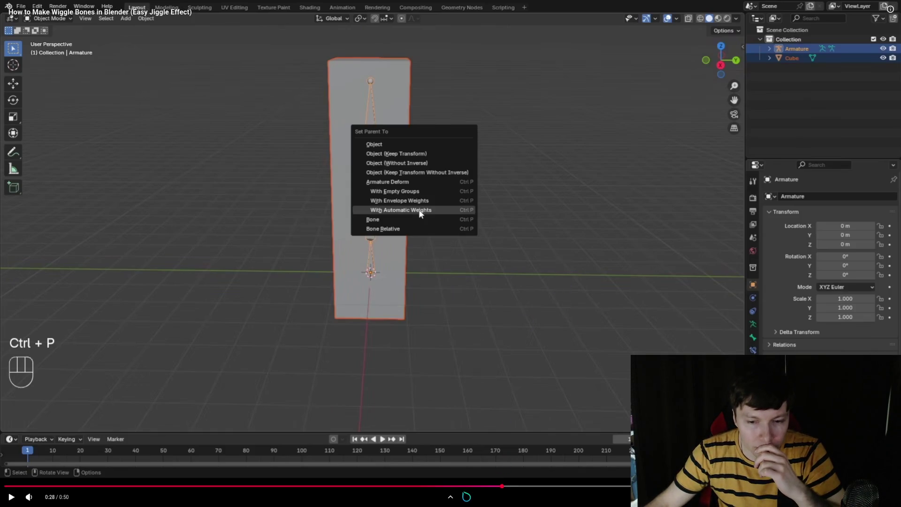
click(463, 487)
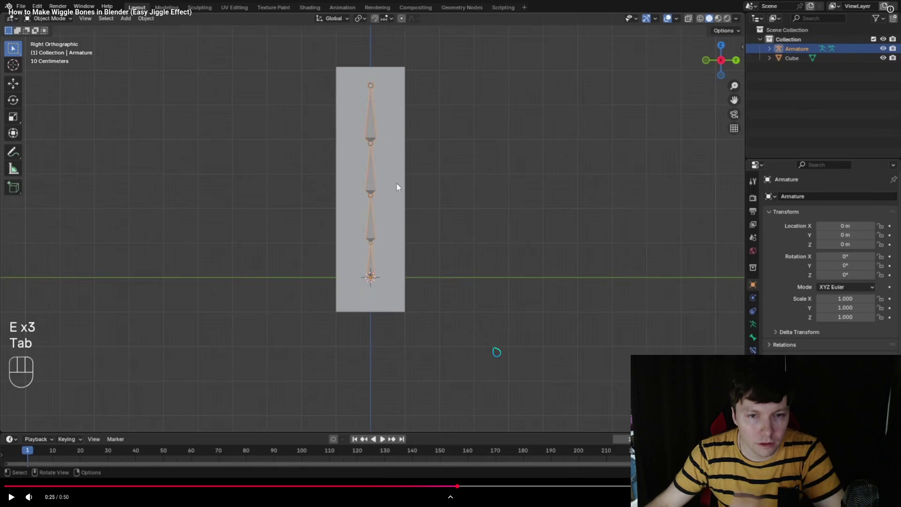
click(497, 351)
double_click(513, 200)
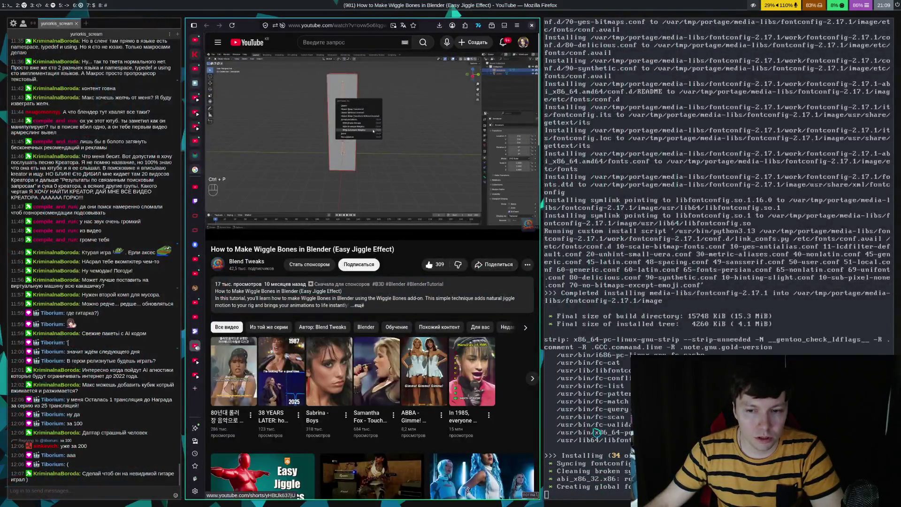
key(super+5)
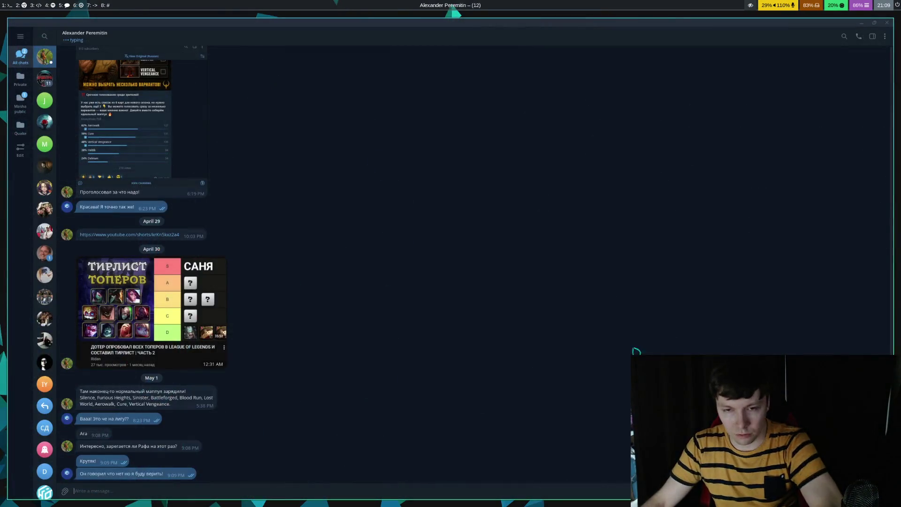
- Parent the blocky body to the armature using Ctrl+P With Automatic Weights
key(super+6)
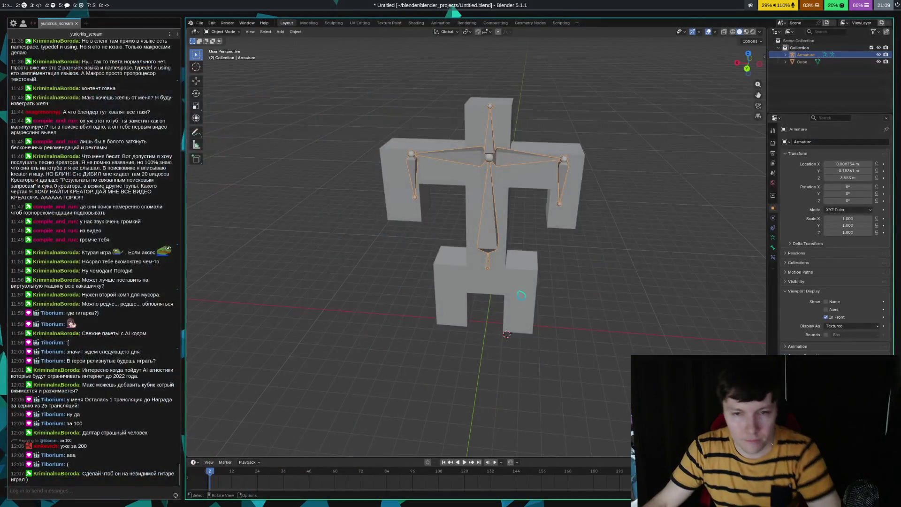
shift+click(496, 231)
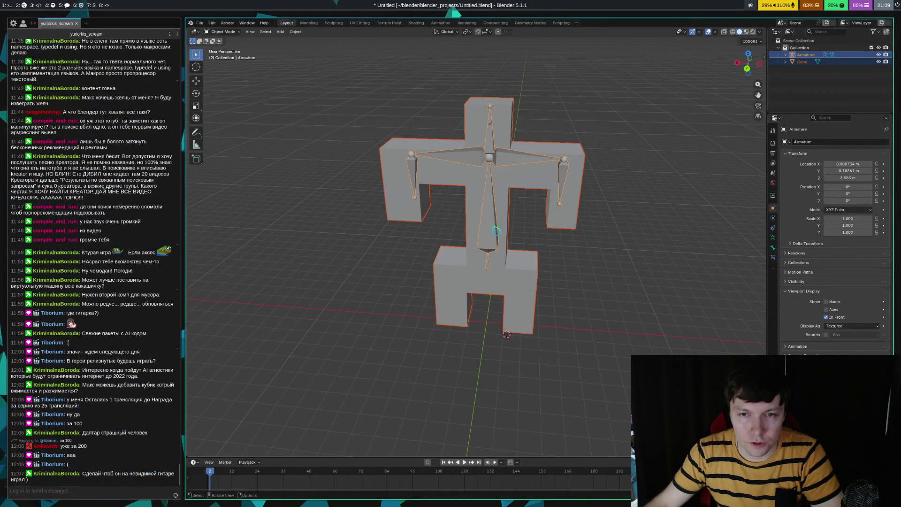
key(ctrl+p)
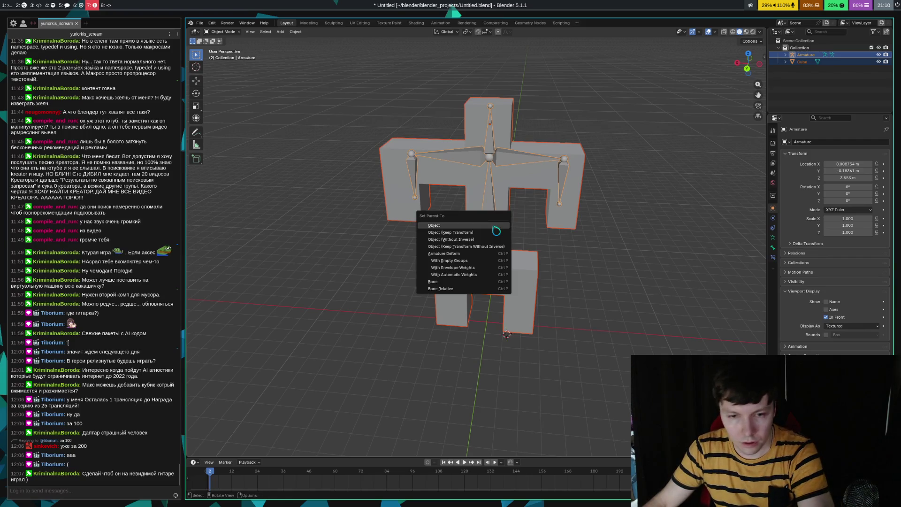
click(473, 276)
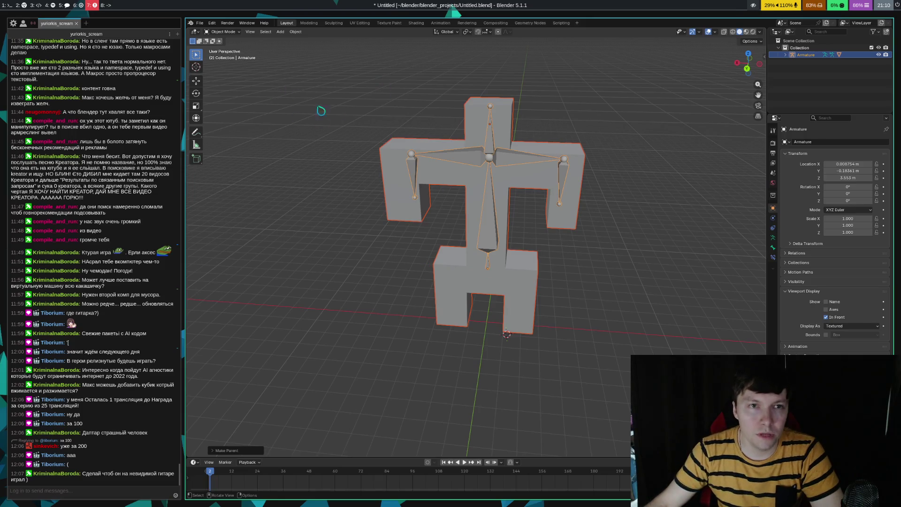
- In Pose Mode, select all seven bones and insert a keyframe for their current pose
click(230, 32)
click(225, 55)
click(496, 242)
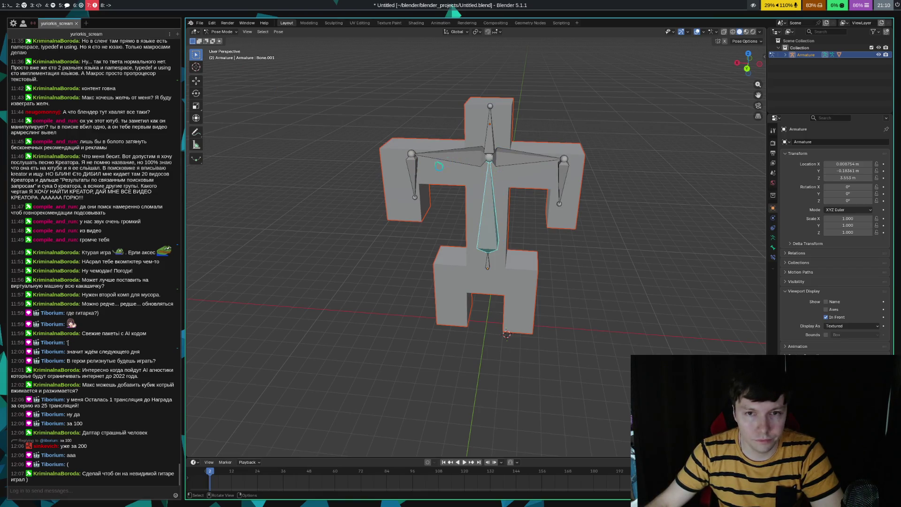
shift+click(413, 175)
shift+click(450, 157)
shift+click(490, 134)
shift+click(507, 162)
shift+click(564, 189)
shift+click(491, 263)
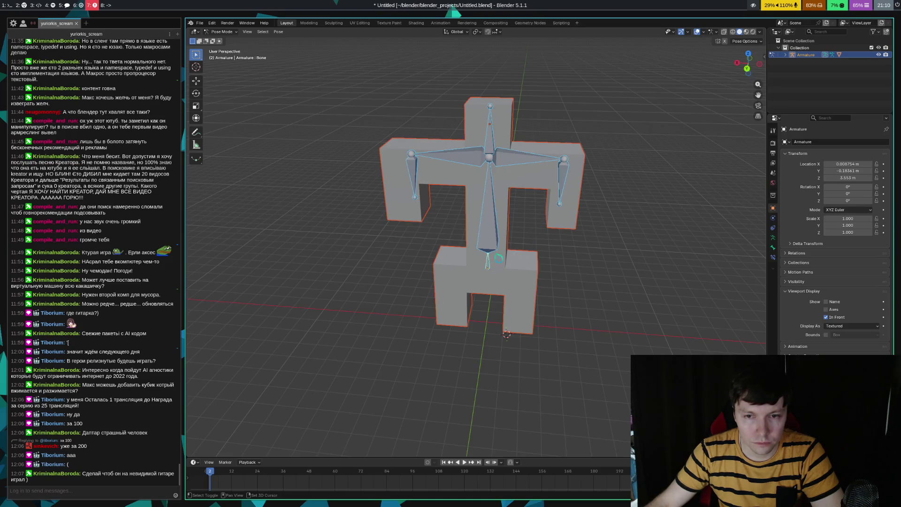
right_click(494, 217)
click(494, 218)
- Move to frame 12, try rotating the right forearm bone and cancel, then switch to Telegram
drag(223, 480, 231, 480)
click(563, 193)
key(r)
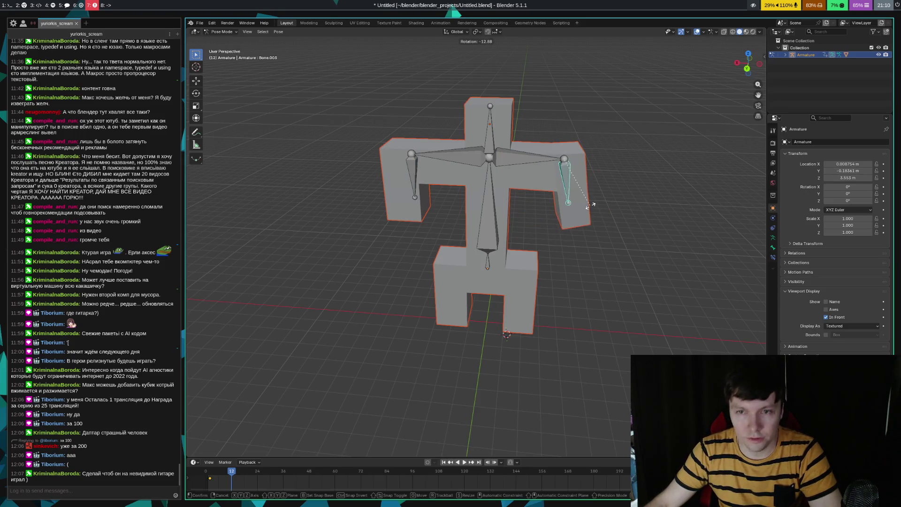
right_click(593, 209)
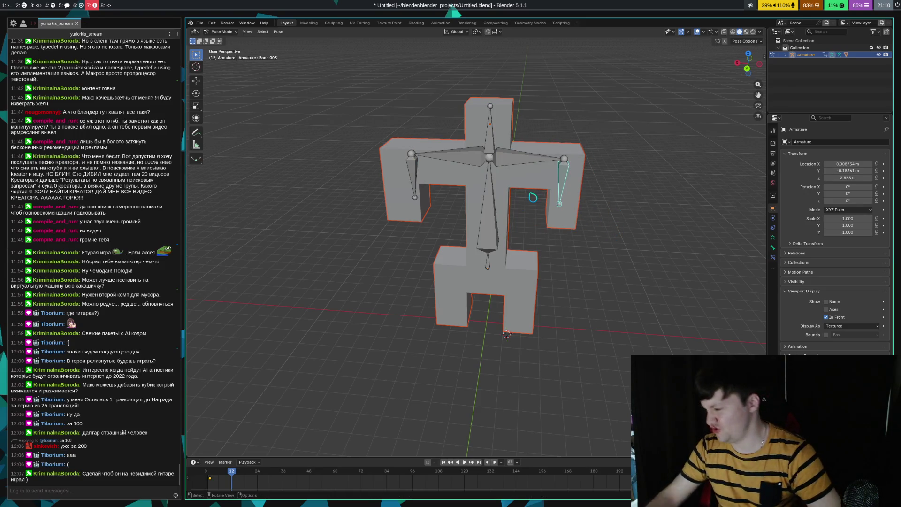
key(super+8)
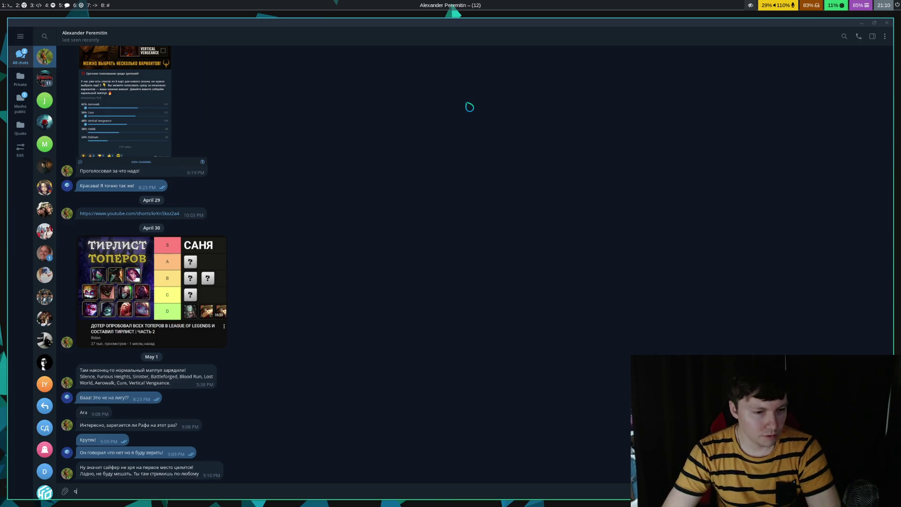
- Switch to the Russian layout, send 'Да все норм! Приходи тоже)', and return to the browser workspace
key(alt+shift)
text(Да все норм! Приходи тоже)
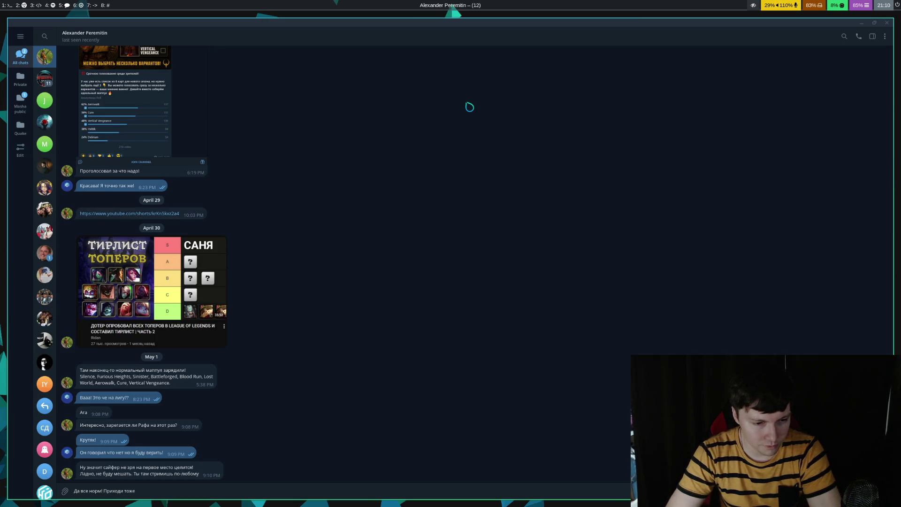
text())
key(Return)
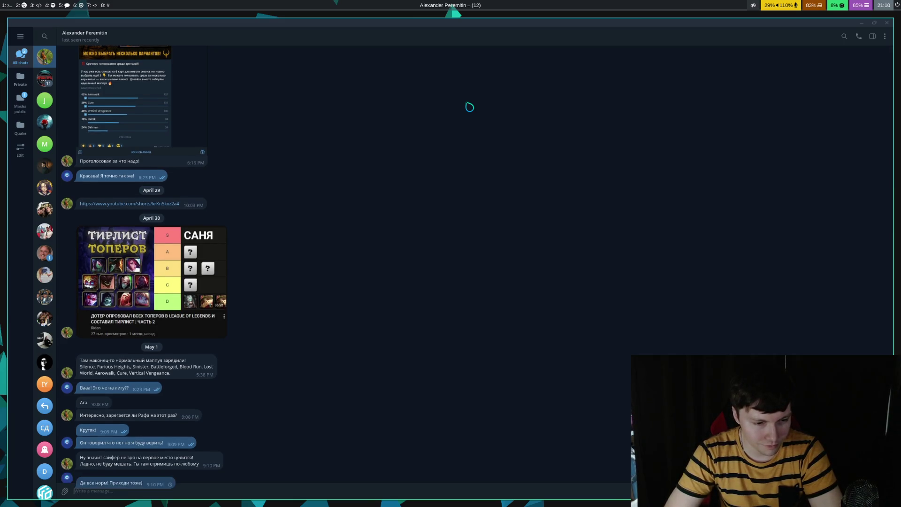
text(е)
key(super+minus)
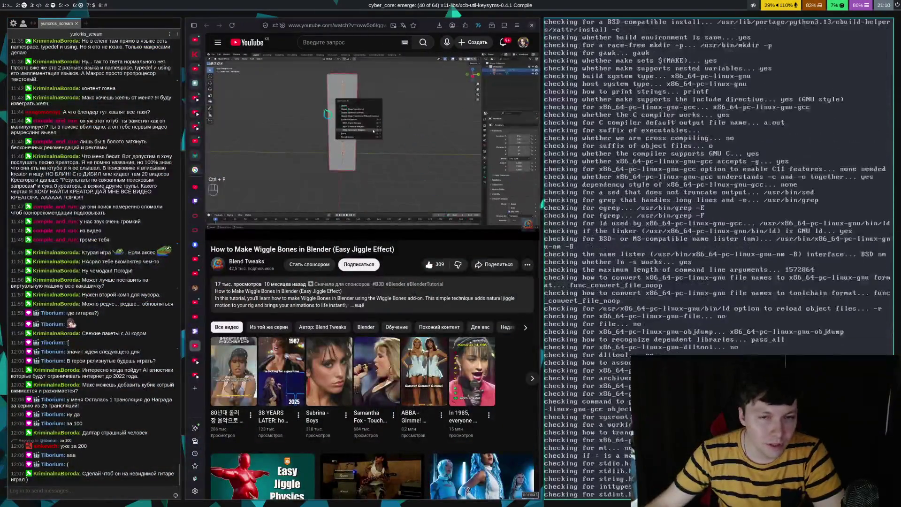
- Rotate the right forearm and left arm bones about global X at frame 12
key(super+8)
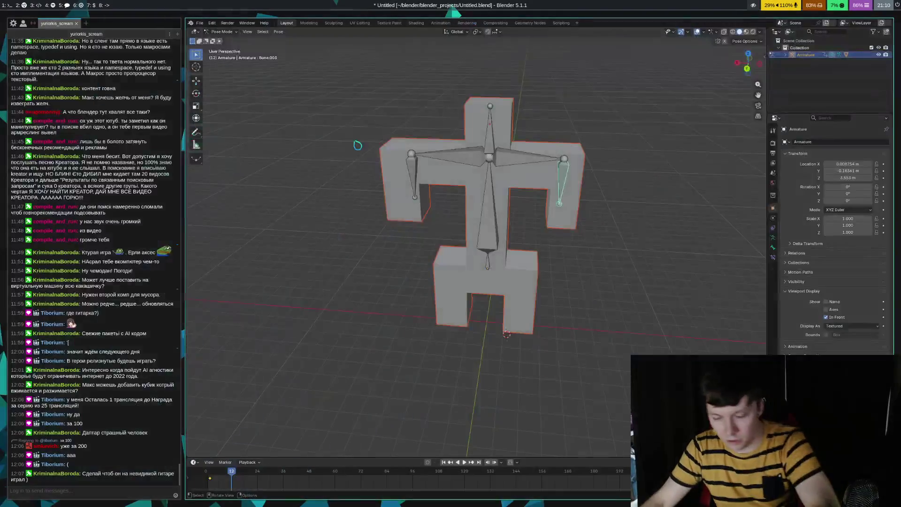
mouse_move(644, 286)
middle_down()
mouse_move(550, 290)
mouse_move(436, 218)
middle_up()
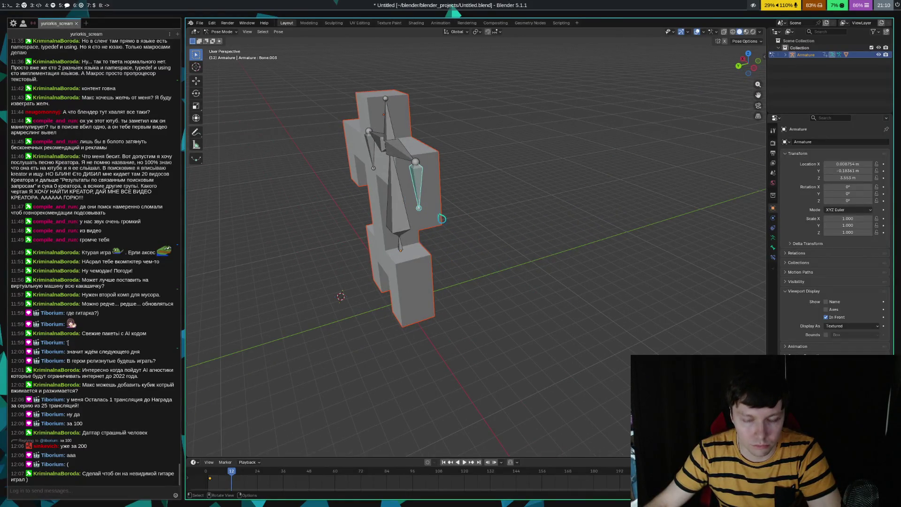
key(r)
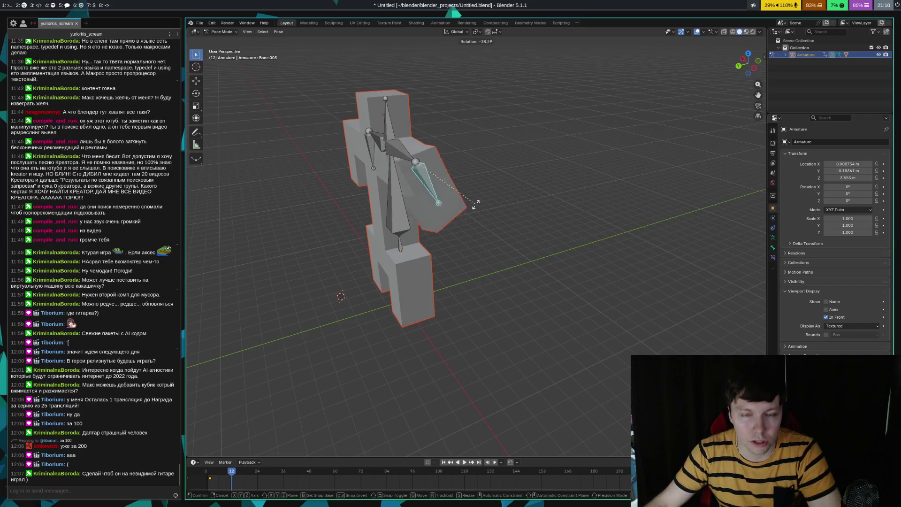
key(x)
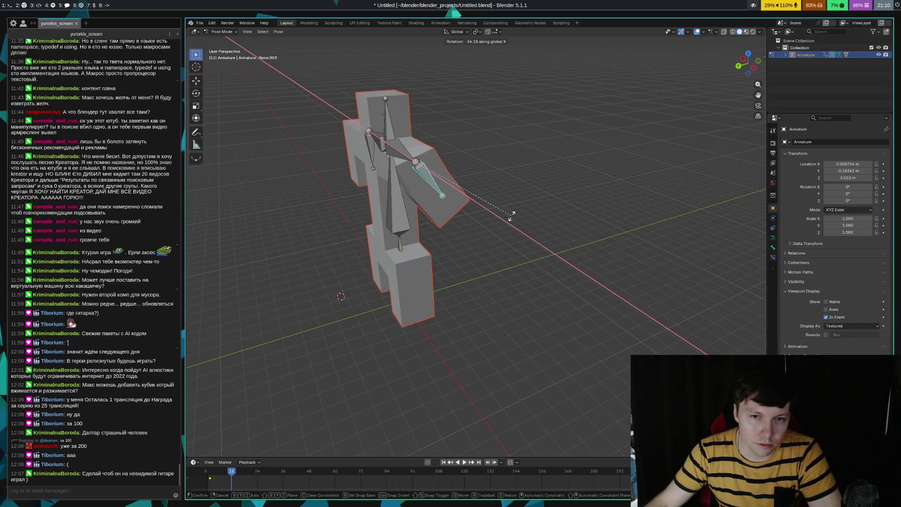
click(511, 216)
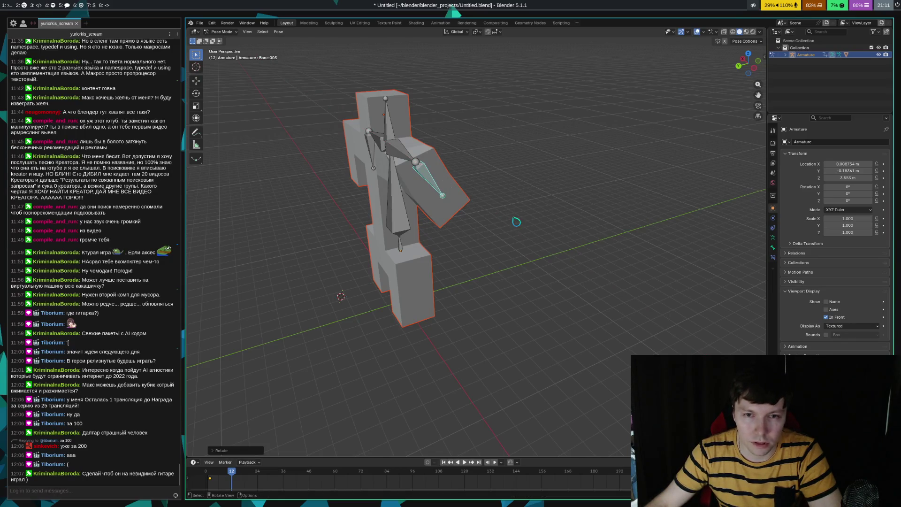
mouse_move(352, 285)
middle_down()
mouse_move(444, 274)
mouse_move(468, 242)
middle_up()
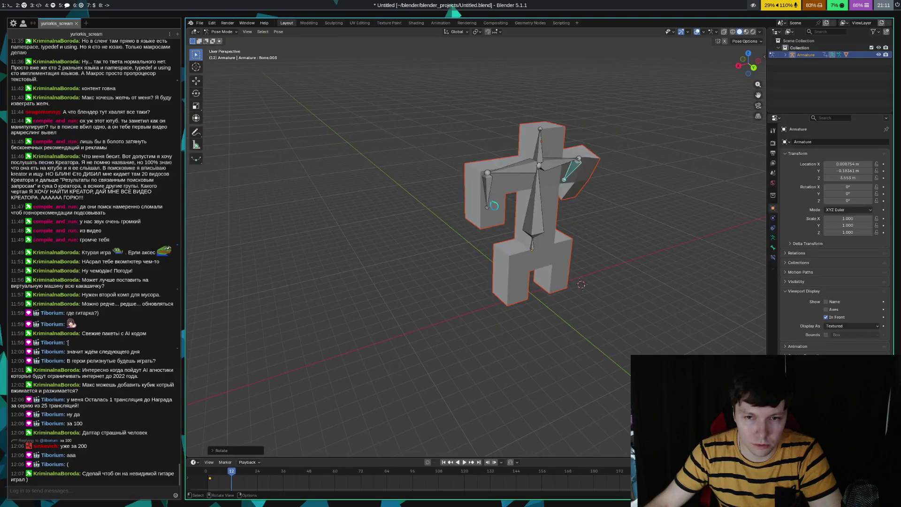
click(489, 203)
key(r)
key(x)
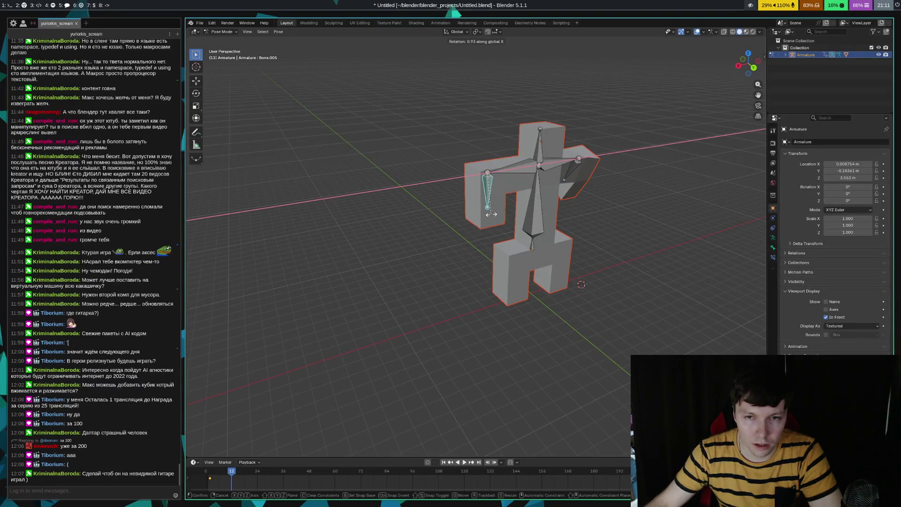
click(526, 218)
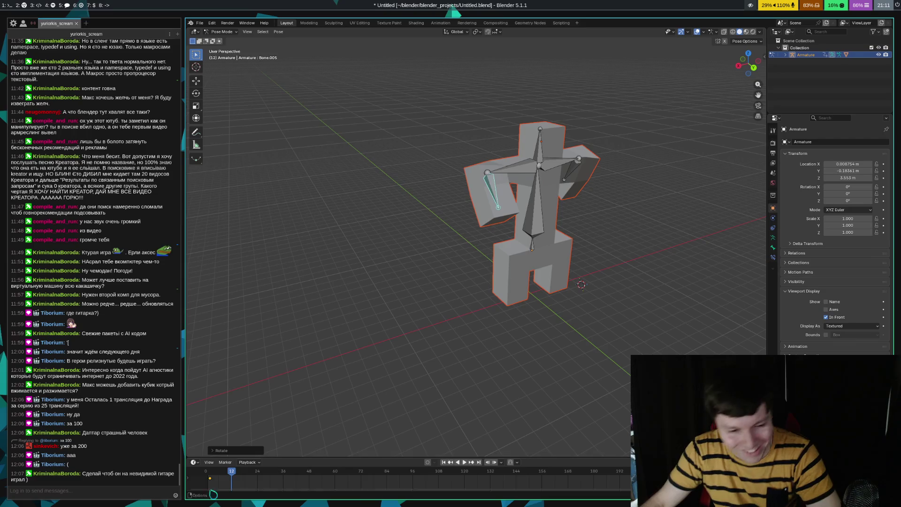
- Scrub to preview the arm motion, then select all bones, jump back to frame 2, and deselect
mouse_move(236, 481)
mouse_down()
mouse_move(253, 473)
mouse_move(234, 475)
mouse_up()
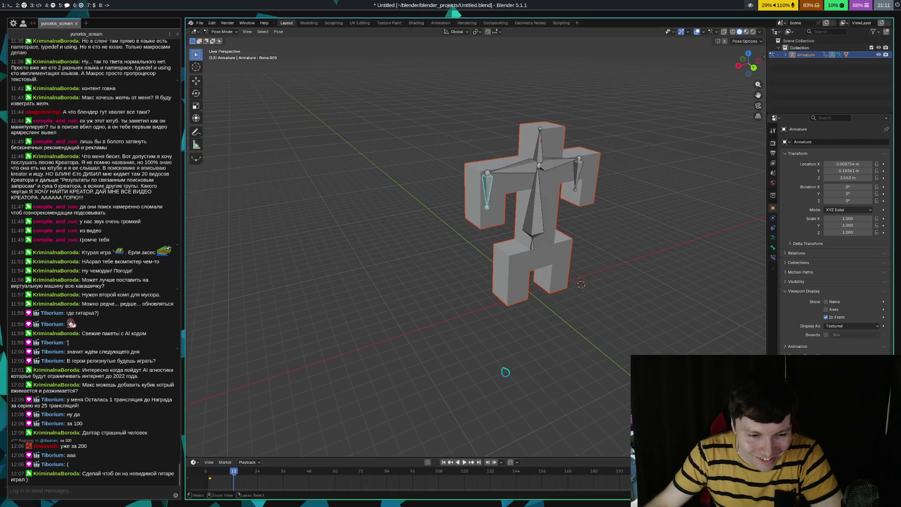
key(ctrl+shift+m)
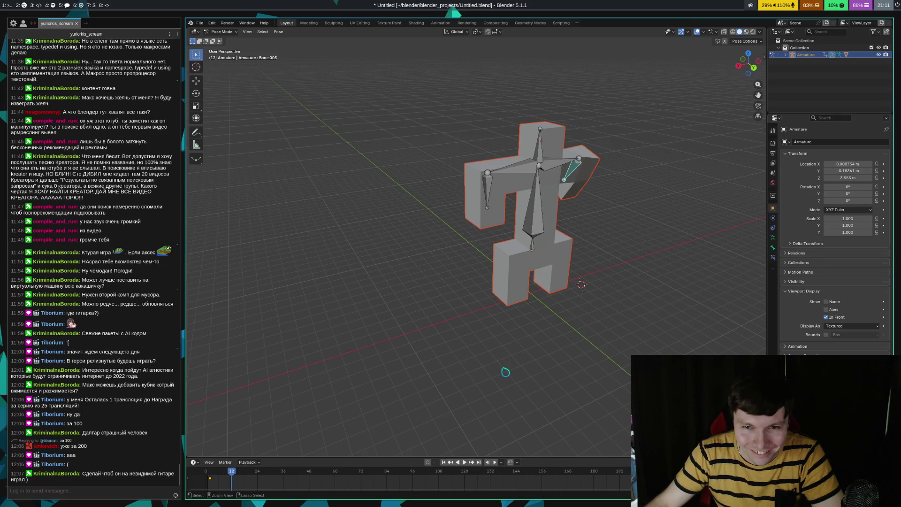
key(a)
key(Down)
click(618, 333)
mouse_move(618, 314)
middle_down()
mouse_move(579, 311)
mouse_move(557, 327)
middle_up()
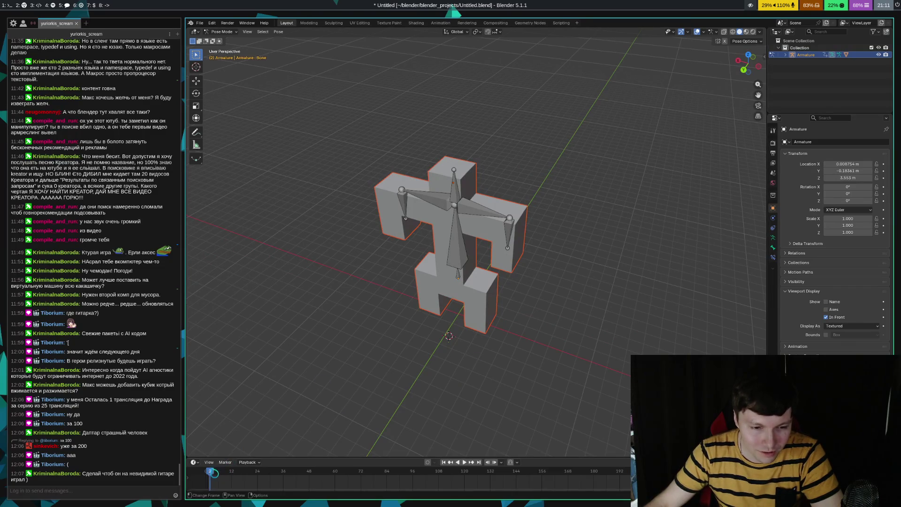
- Select the spine, head, both shoulder bones and the arm bones
middle_drag(472, 399, 524, 290)
click(468, 223)
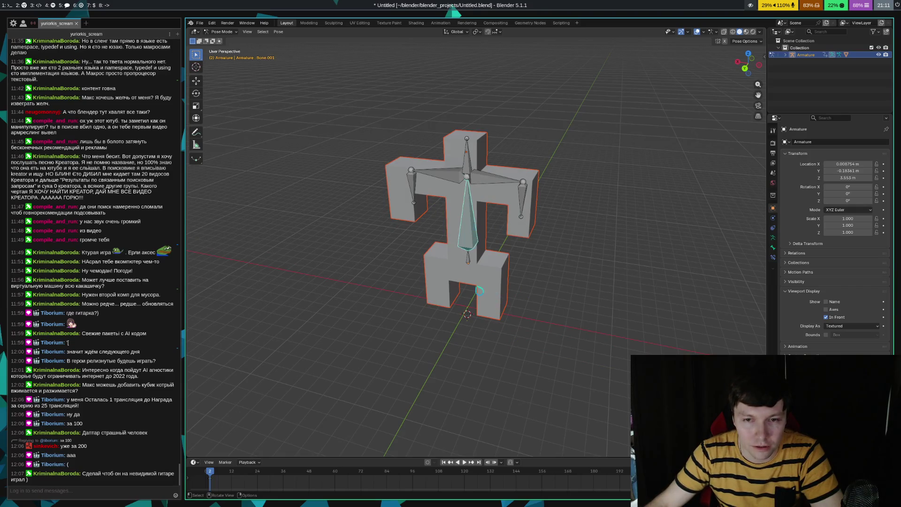
click(475, 166)
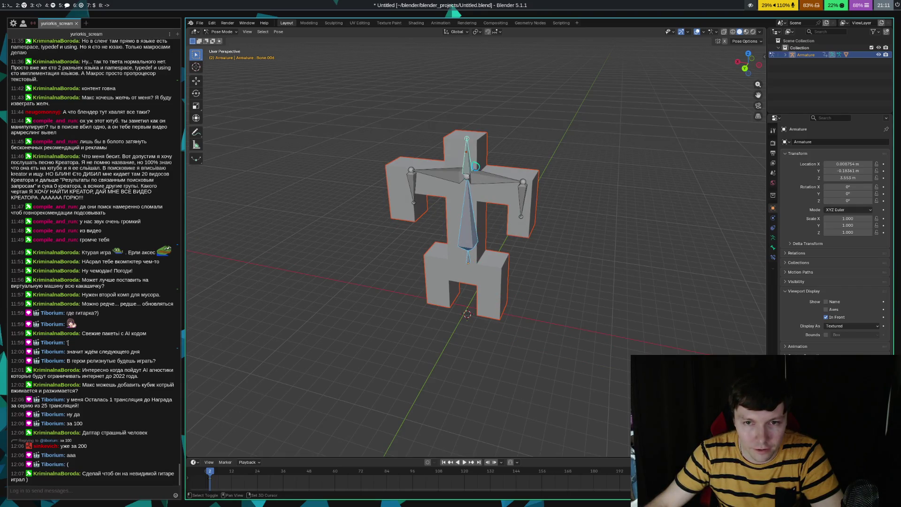
shift+click(456, 178)
shift+click(416, 192)
shift+click(491, 184)
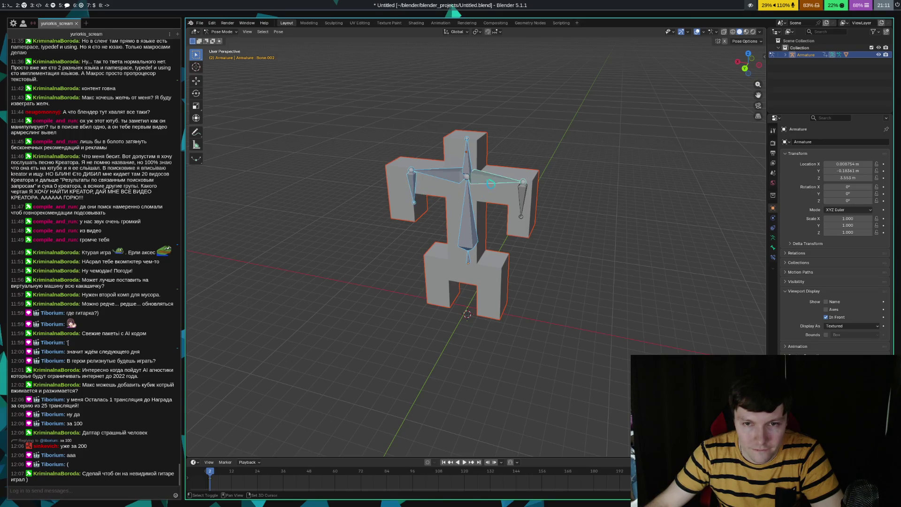
shift+click(522, 202)
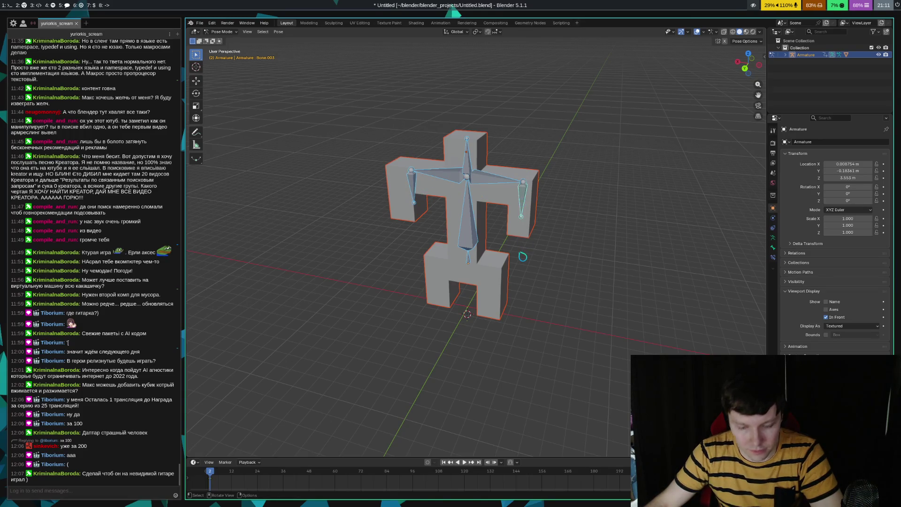
right_click(472, 232)
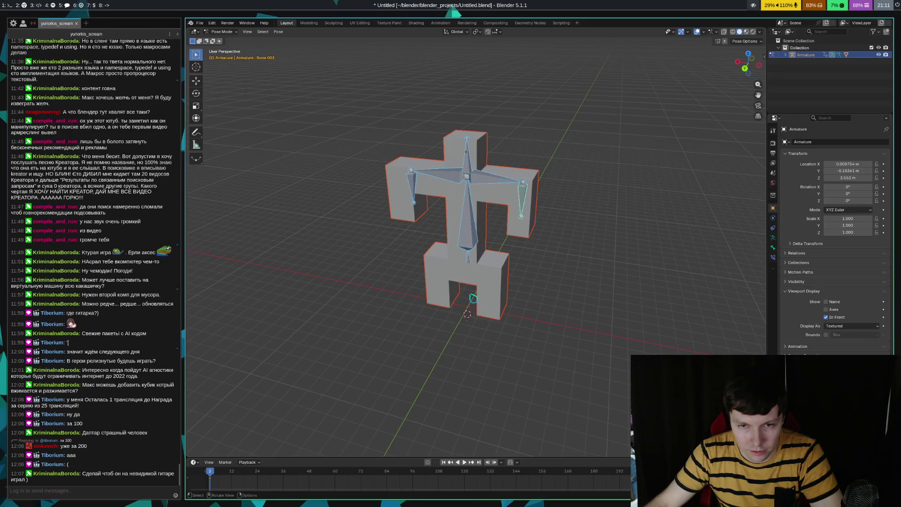
- At frame 12, rotate the right and left arm bones about global X
click(231, 472)
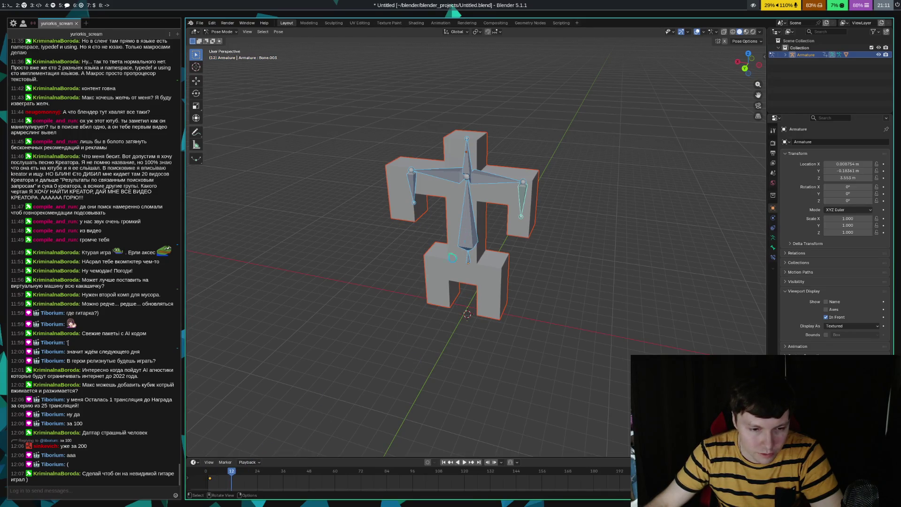
middle_drag(638, 307, 607, 305)
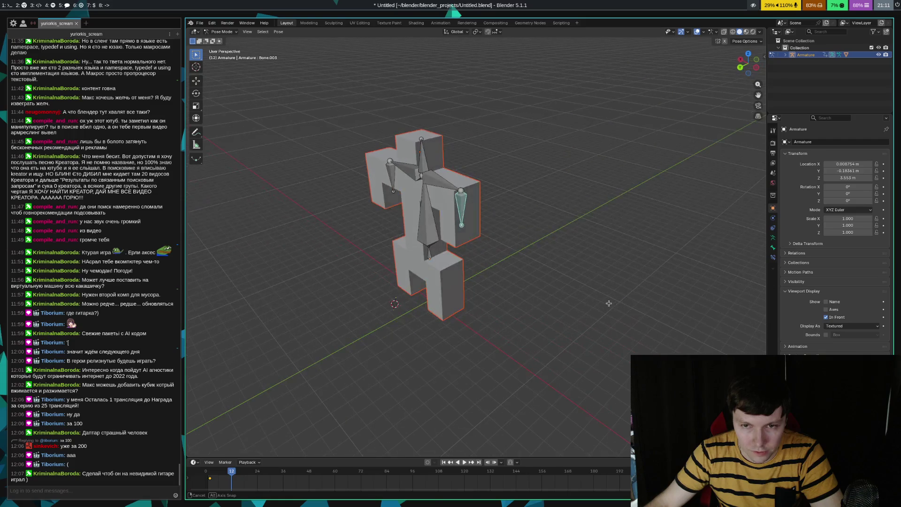
key(r)
key(x)
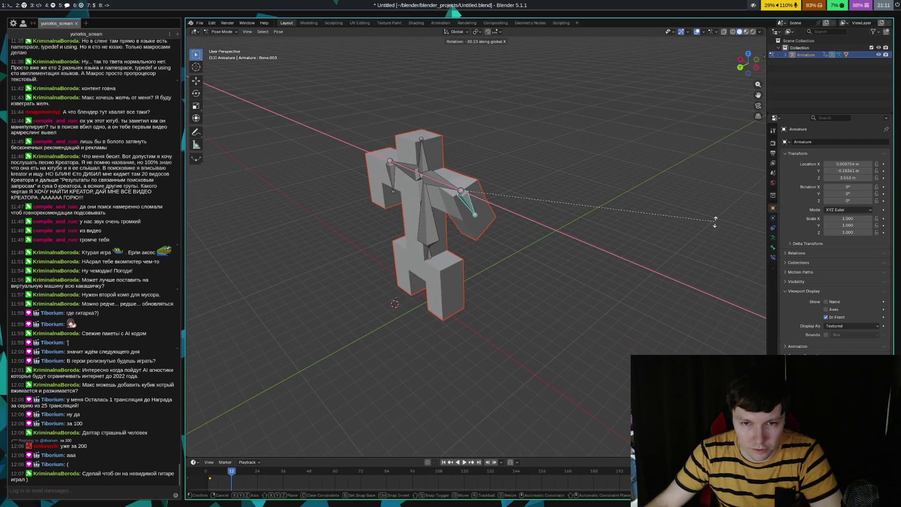
click(712, 187)
mouse_move(416, 336)
middle_down()
mouse_move(422, 322)
mouse_move(503, 325)
middle_up()
click(536, 181)
key(r)
key(x)
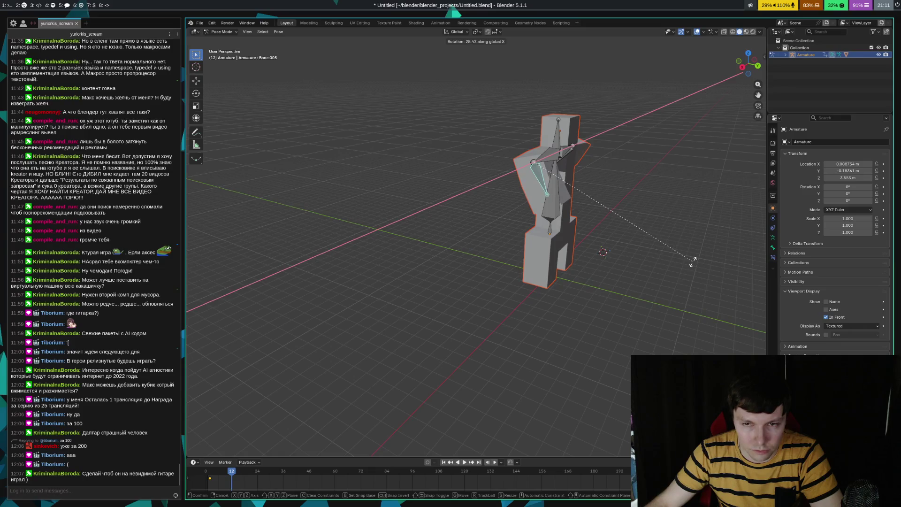
click(697, 267)
- Select all seven bones, insert a keyframe at frame 12, and scrub the timeline forward
middle_drag(671, 260, 628, 274)
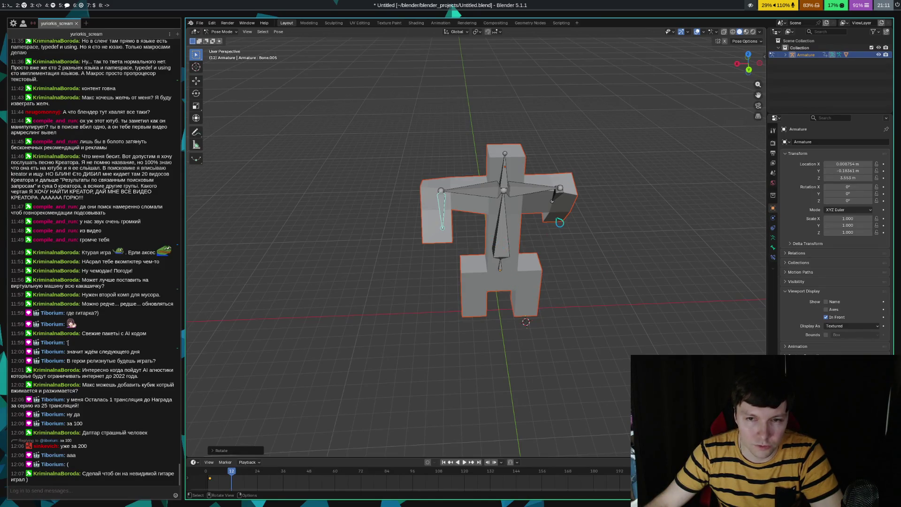
click(555, 199)
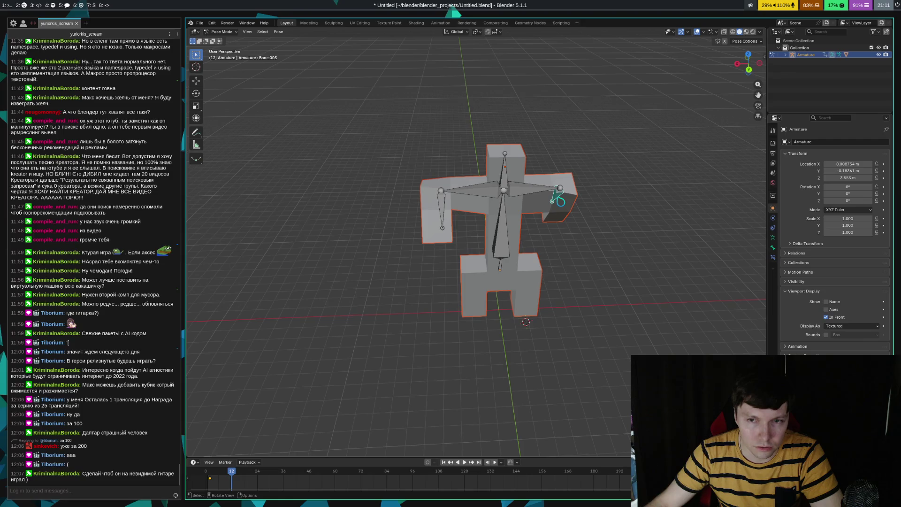
shift+click(521, 191)
shift+click(509, 187)
shift+click(498, 216)
shift+click(481, 203)
shift+click(451, 220)
shift+click(503, 272)
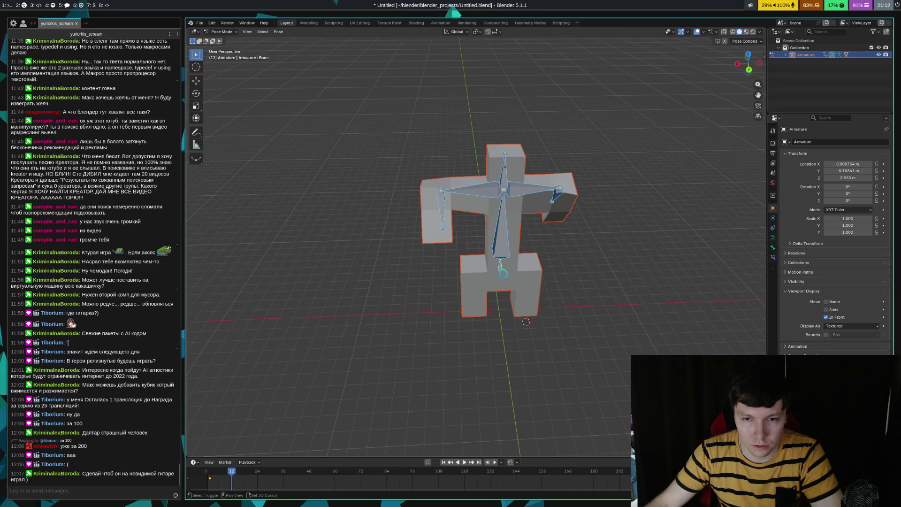
right_click(505, 233)
click(499, 230)
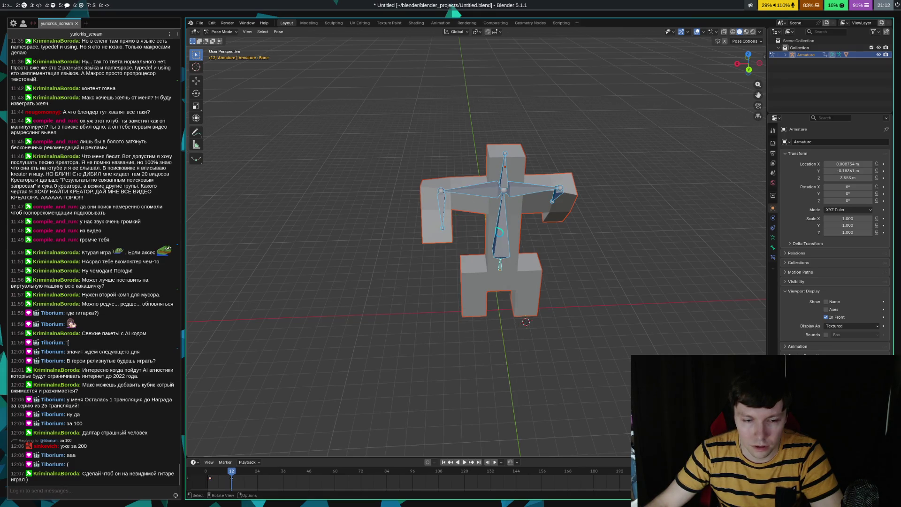
mouse_move(231, 471)
mouse_down()
mouse_move(210, 469)
mouse_move(257, 471)
mouse_up()
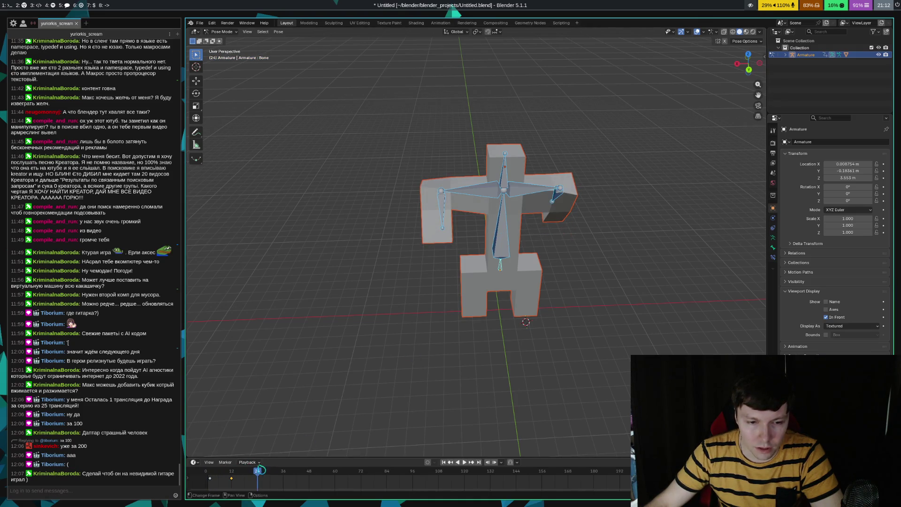
- Rotate the right and left arm bones the opposite way about global X at frame 24
click(561, 198)
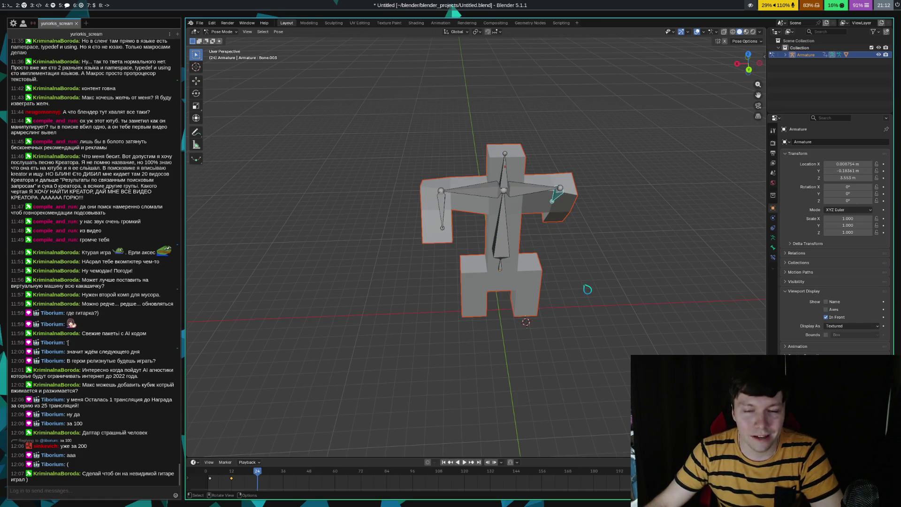
middle_drag(662, 291, 610, 292)
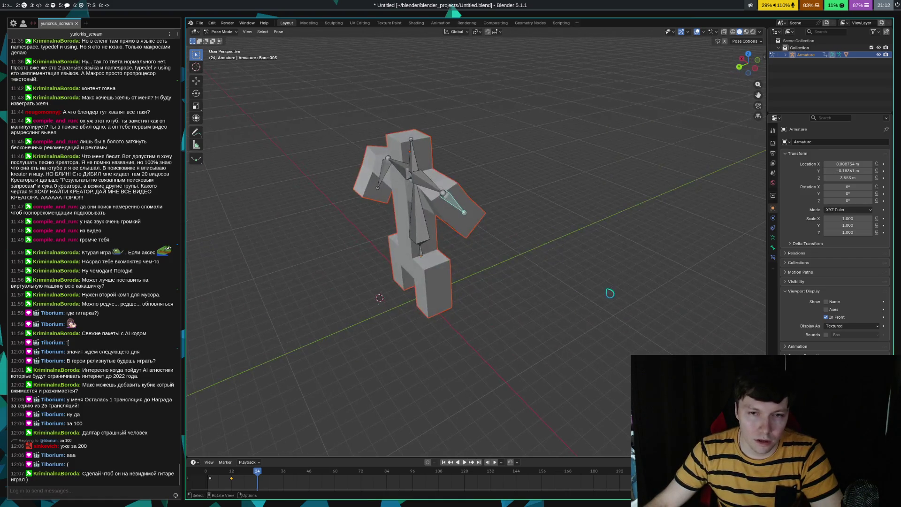
key(r)
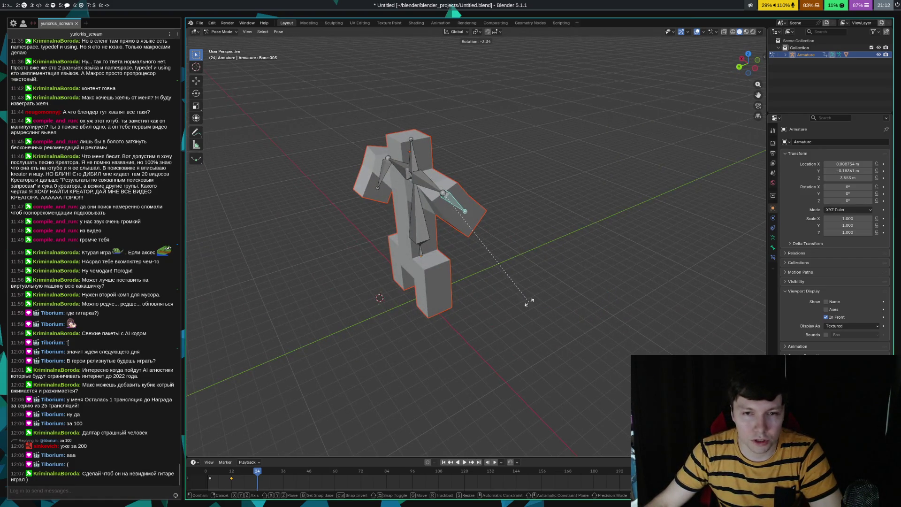
key(x)
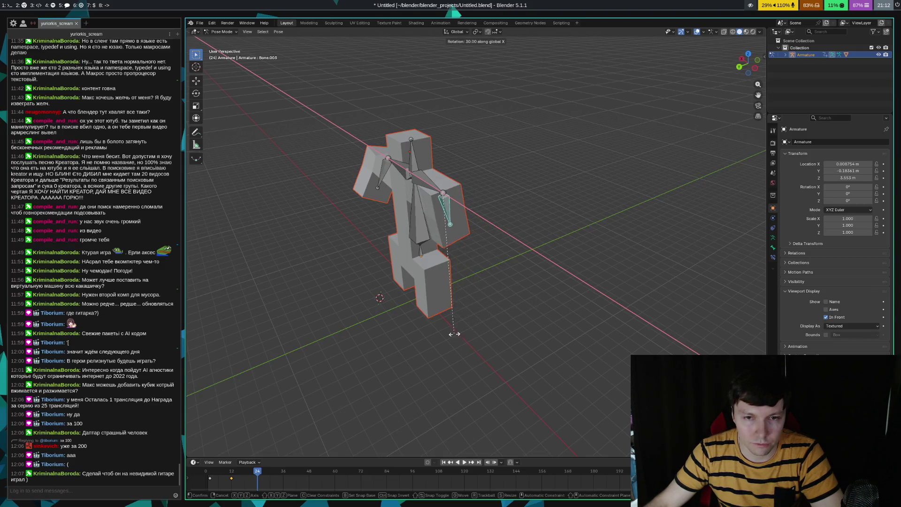
click(424, 346)
middle_drag(430, 338, 498, 259)
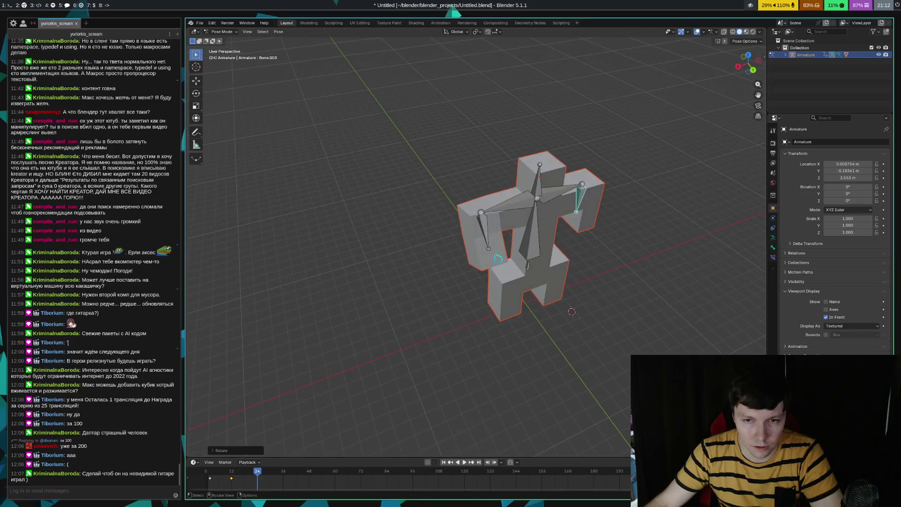
click(496, 258)
key(r)
key(x)
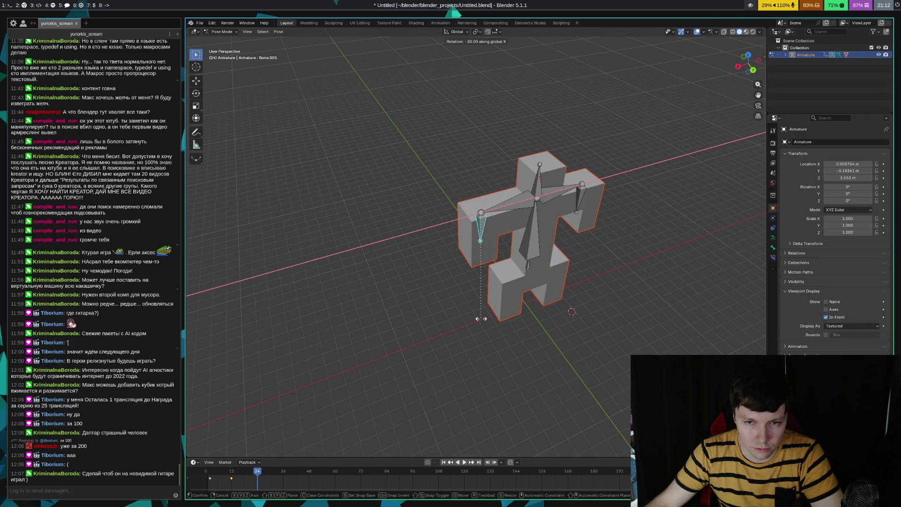
click(481, 319)
- Select every bone, insert a keyframe at frame 24, then reselect the right arm bone
middle_drag(549, 331, 583, 230)
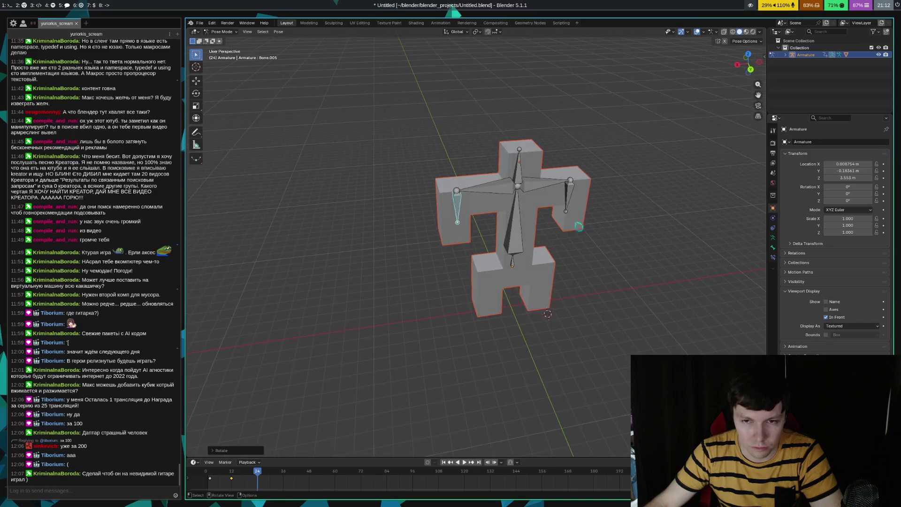
shift+click(572, 199)
shift+click(537, 188)
shift+click(514, 193)
shift+click(523, 185)
shift+click(522, 231)
shift+click(514, 263)
right_click(515, 244)
click(511, 242)
mouse_move(654, 338)
middle_down()
mouse_move(662, 330)
mouse_move(600, 335)
mouse_move(516, 263)
middle_up()
click(490, 239)
- Advance to frame 36 and rotate the right arm bone around the global X axis
key(i)
key(Right)
key(Right)
key(Right)
key(r)
key(x)
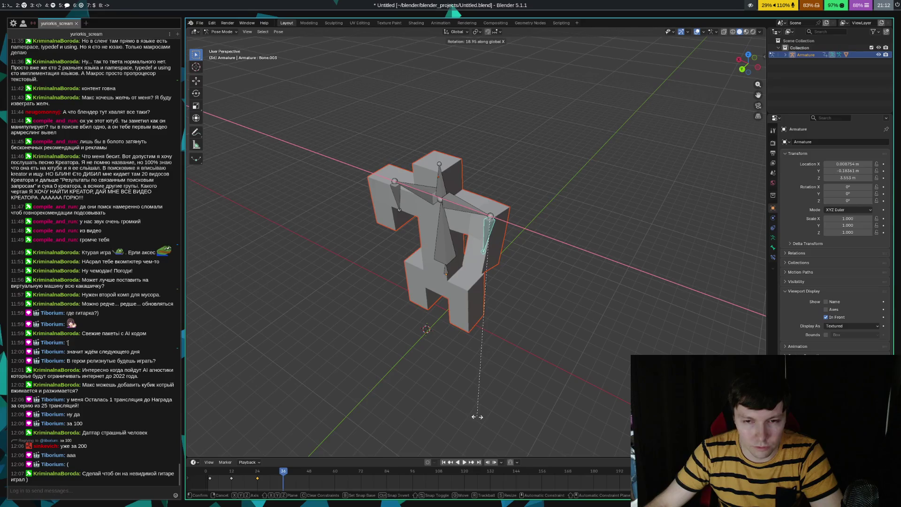
click(457, 422)
- Bend the left forearm bone (Bone.005) around the global X axis
middle_drag(456, 422, 554, 413)
click(540, 206)
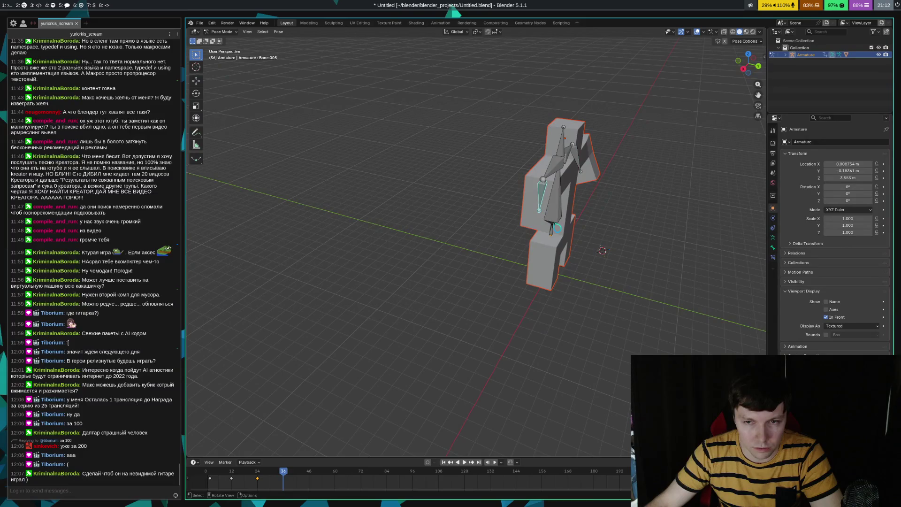
key(r)
key(x)
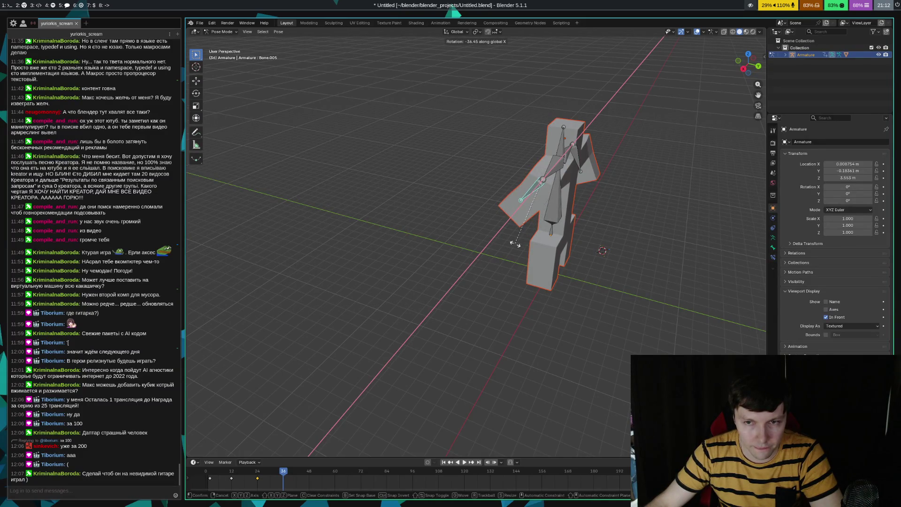
click(584, 278)
- Select all the rig's bones and insert a keyframe for the pose at frame 36
mouse_move(585, 278)
middle_down()
mouse_move(657, 300)
mouse_move(629, 306)
middle_up()
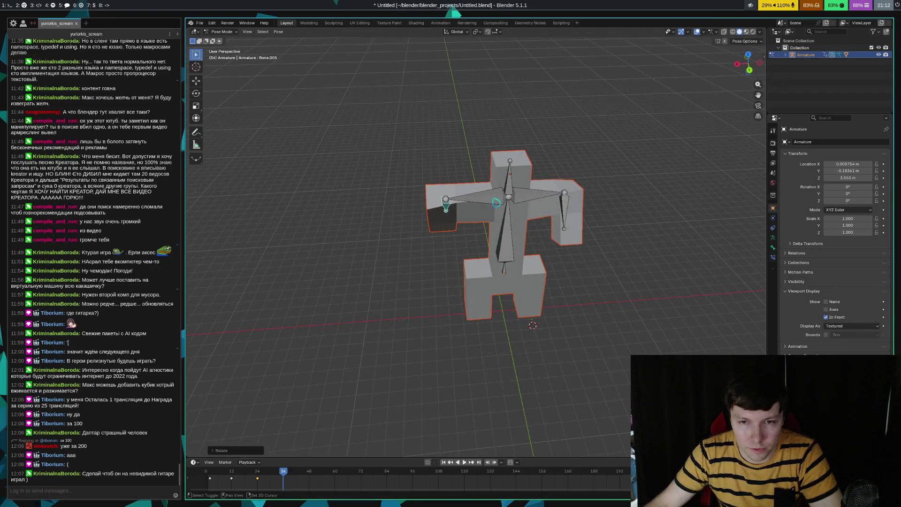
shift+click(497, 205)
shift+click(514, 187)
shift+click(524, 193)
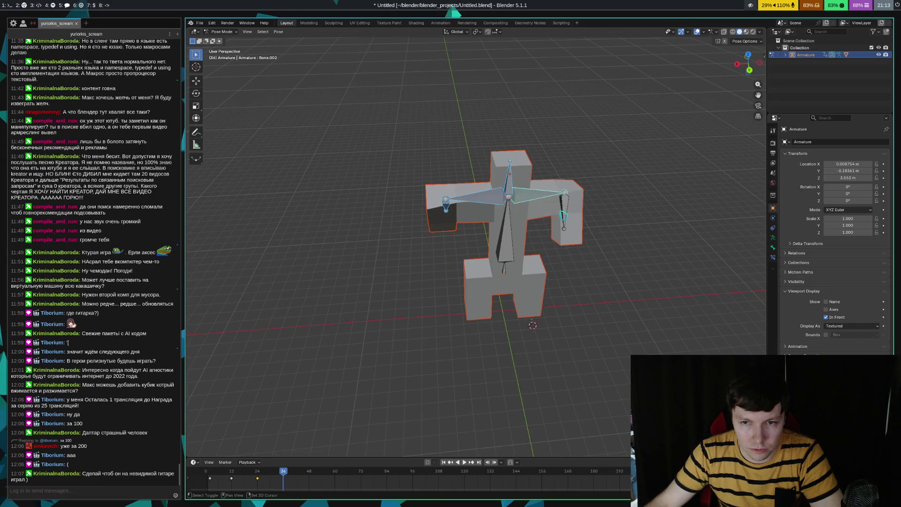
shift+click(567, 215)
shift+click(511, 242)
shift+click(508, 274)
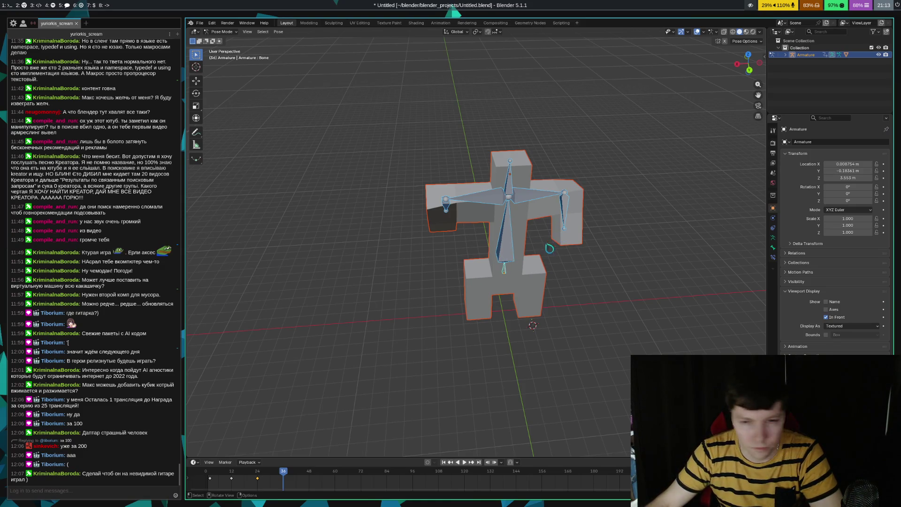
right_click(509, 252)
click(502, 249)
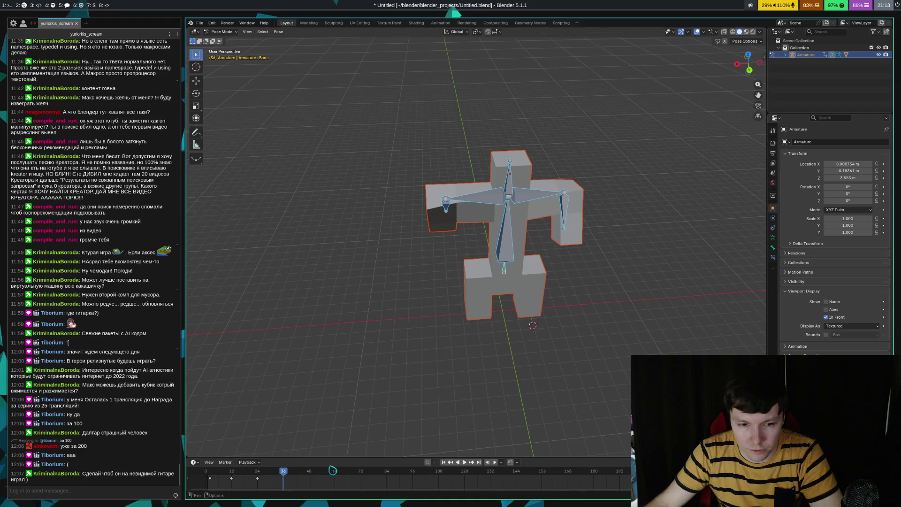
- At frame 48, rotate the right forearm bone (Bone.003) into a new angle
drag(300, 472, 309, 471)
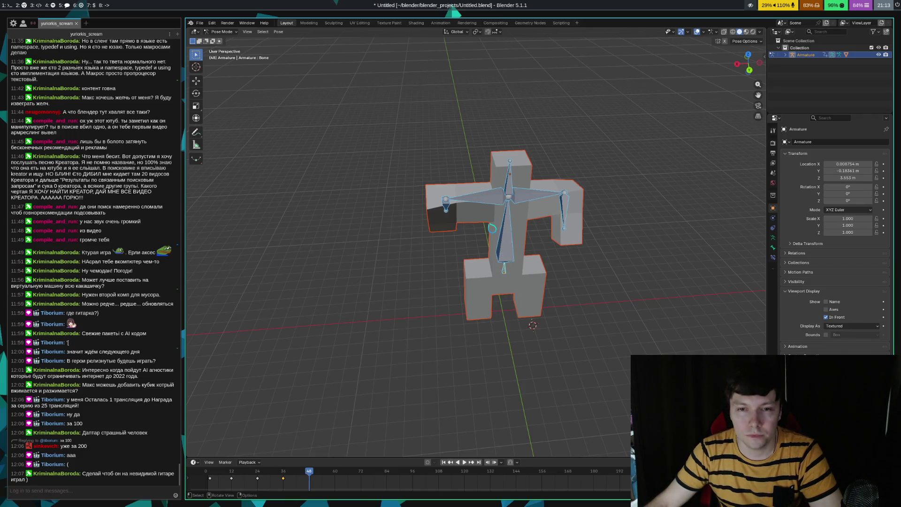
click(464, 235)
middle_drag(460, 296, 394, 296)
click(499, 221)
key(r)
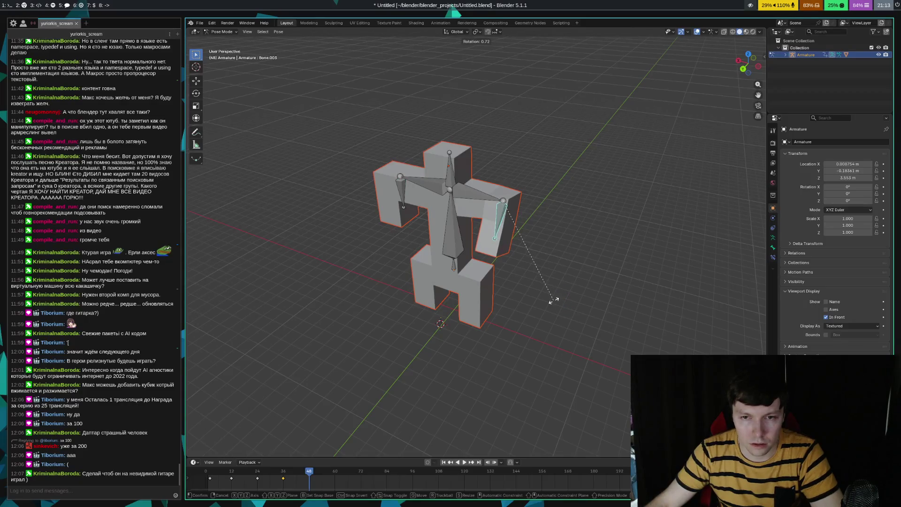
key(x)
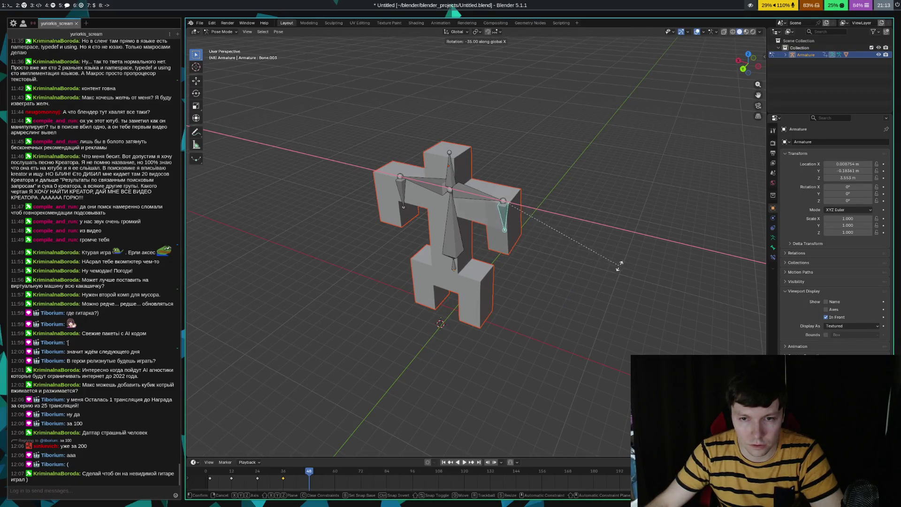
key(y)
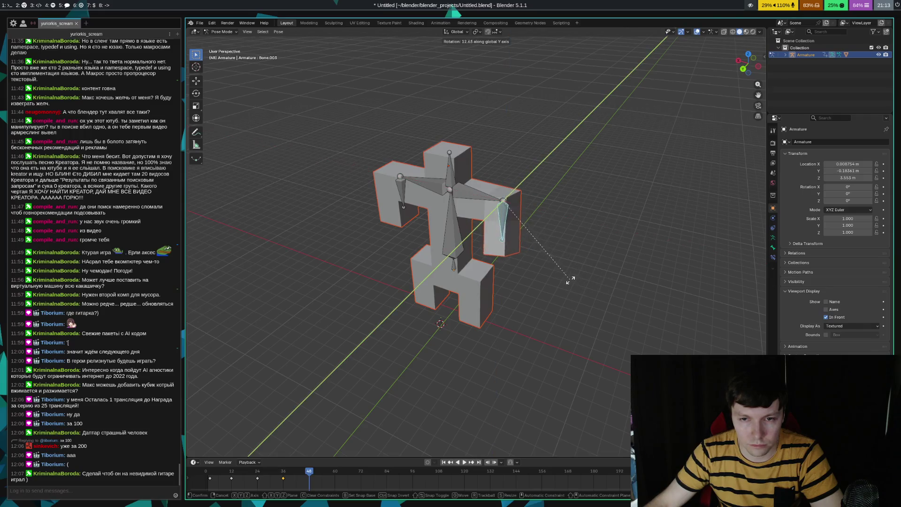
click(608, 287)
middle_drag(605, 300, 455, 300)
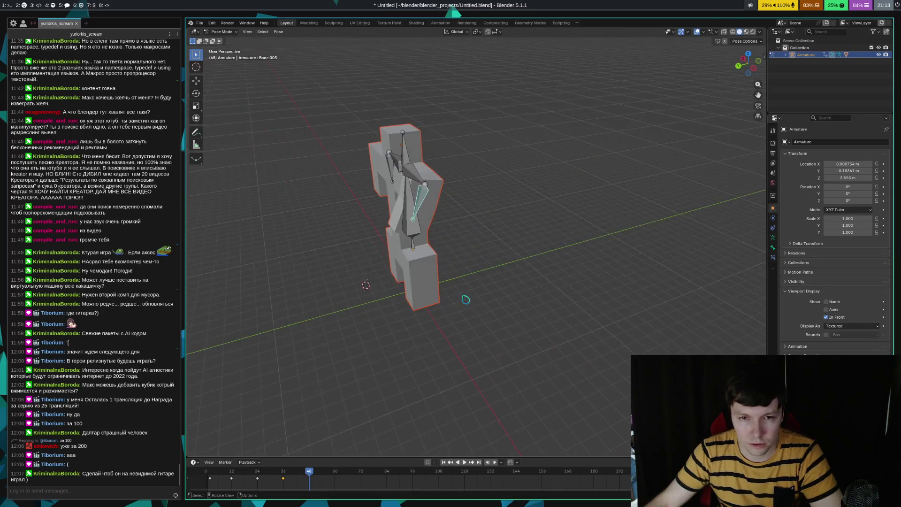
key(r)
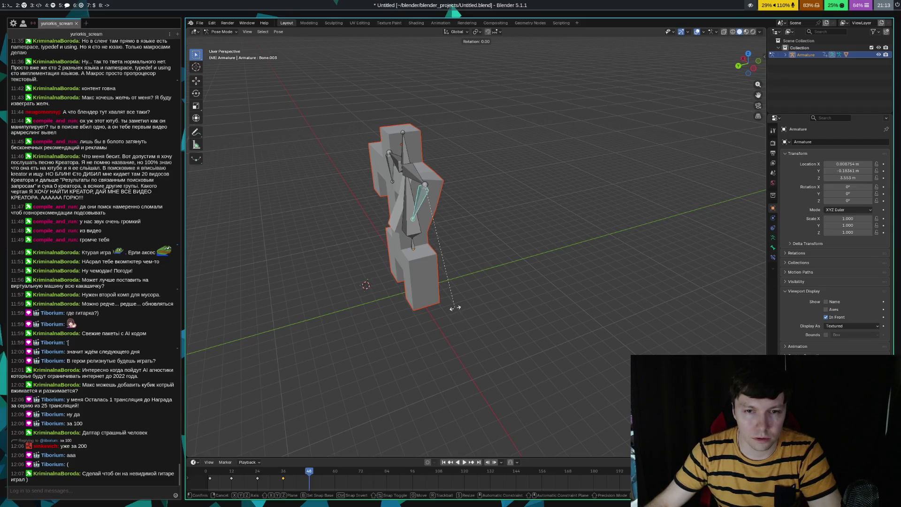
click(506, 319)
- Select every bone, keyframe the whole pose at frame 48, and briefly play back the motion
middle_drag(506, 319, 484, 318)
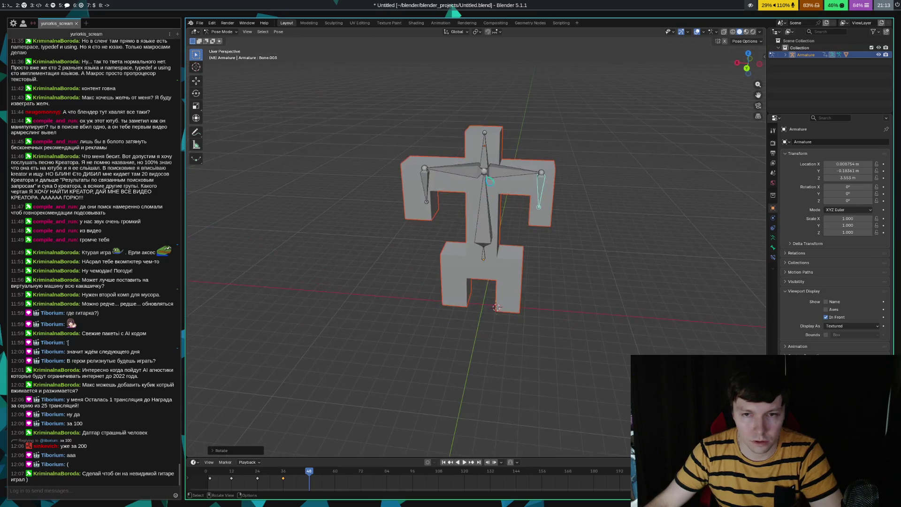
shift+click(507, 177)
shift+click(487, 159)
shift+click(461, 171)
shift+click(429, 188)
shift+click(489, 232)
shift+click(484, 256)
key(k)
click(475, 306)
key(space)
key(Escape)
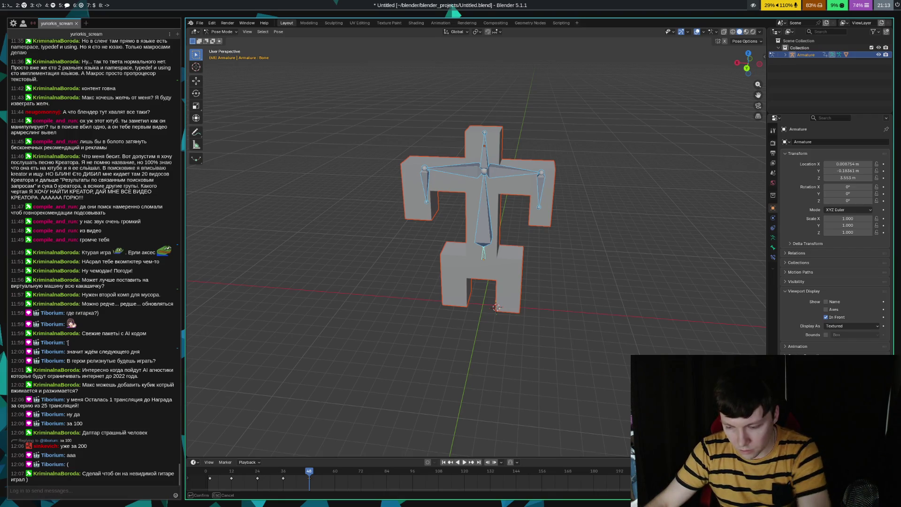
- Play the arm-wiggle animation from the start, stop it, and switch to the Telegram workspace 5
key(i)
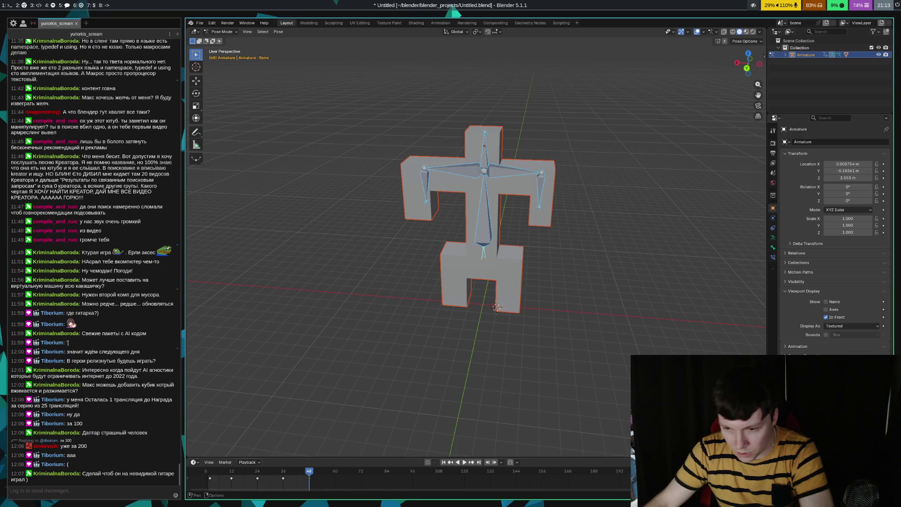
key(space)
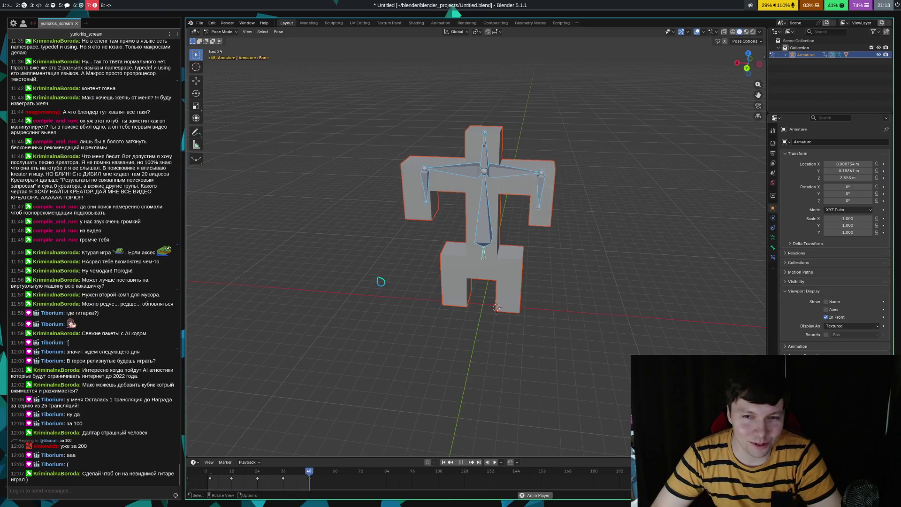
key(space)
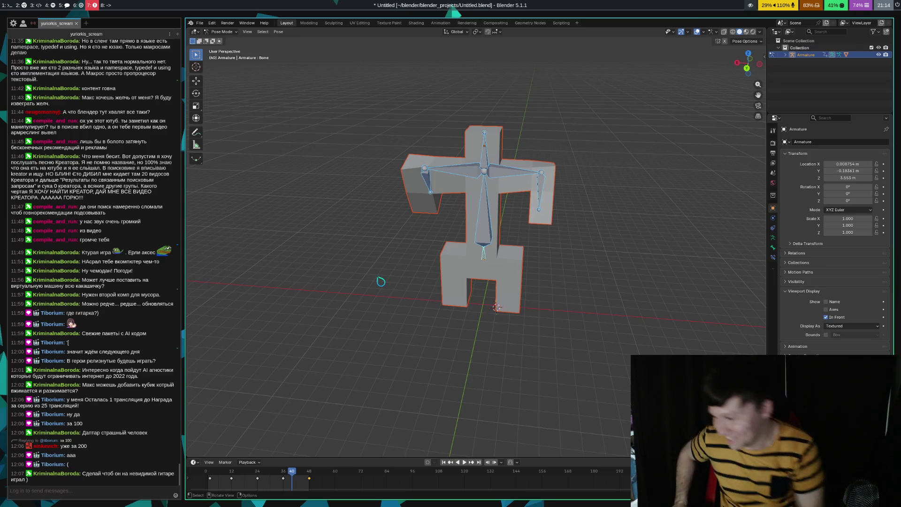
key(super+5)
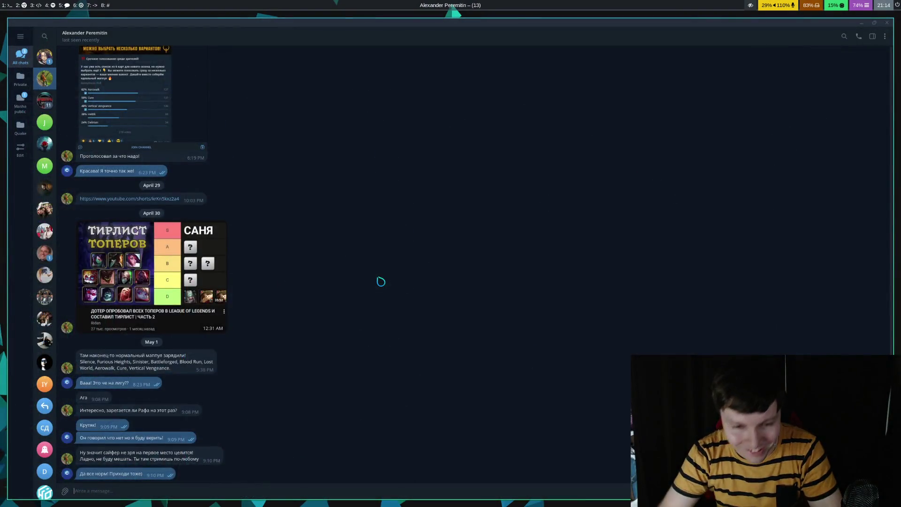
- Watch the newest video in ScreamVel DEVELOPMENT Chat, check workspace 7, then return to Blender
key(alt+Up)
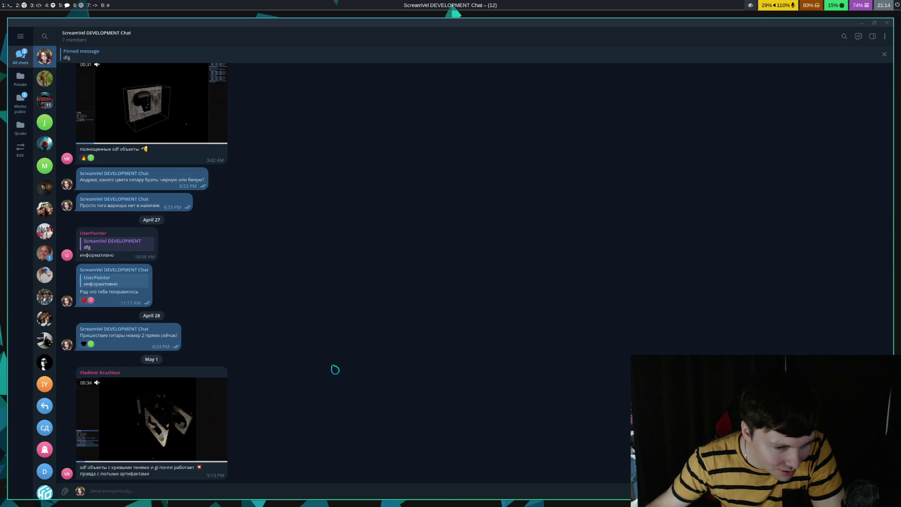
click(185, 421)
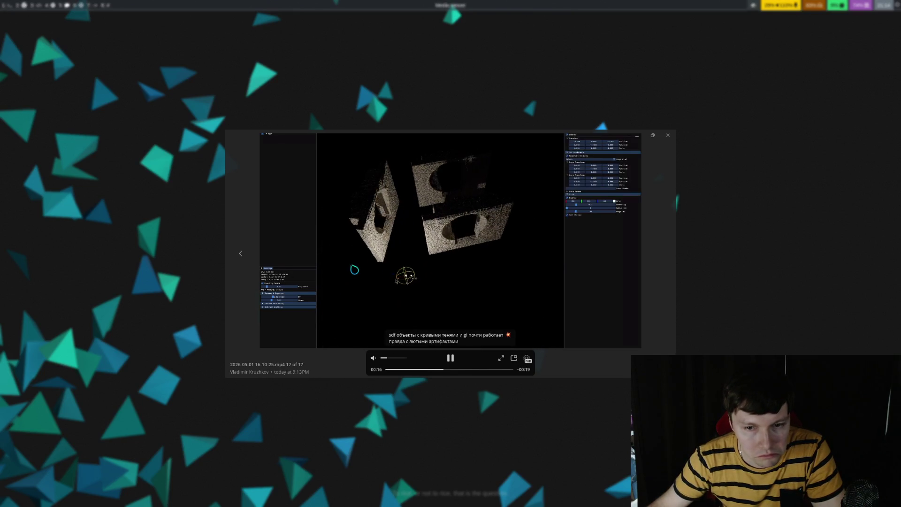
key(Escape)
right_click(159, 473)
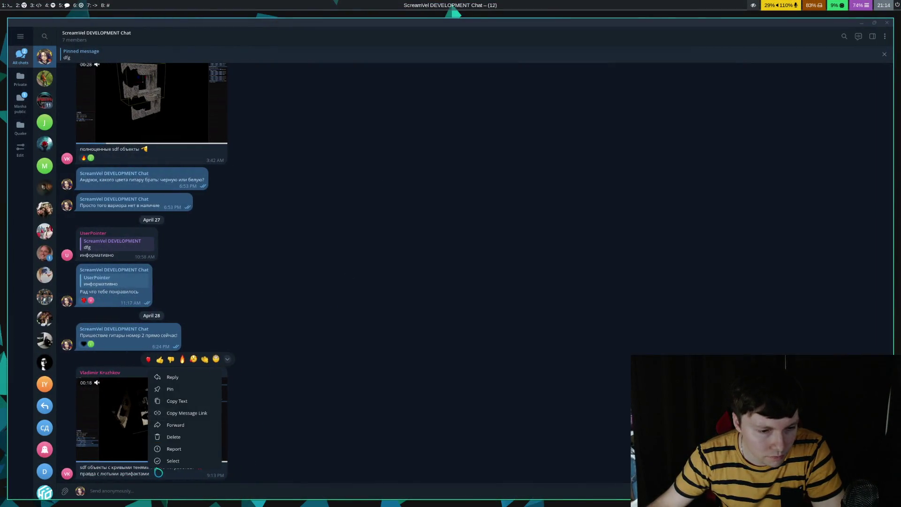
click(592, 391)
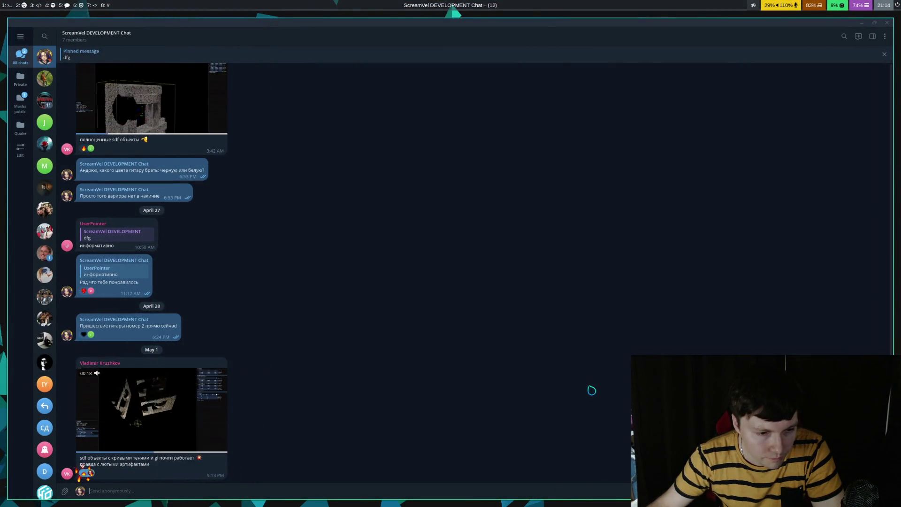
key(super+7)
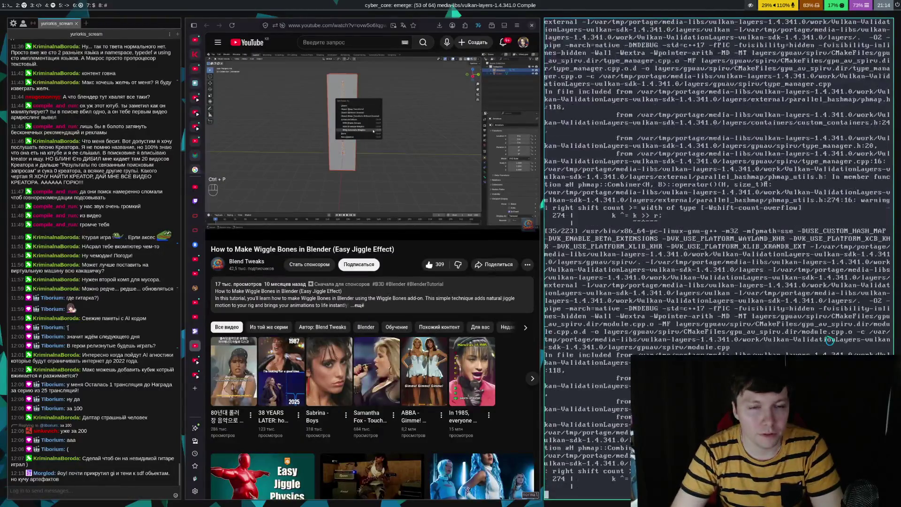
key(super+5)
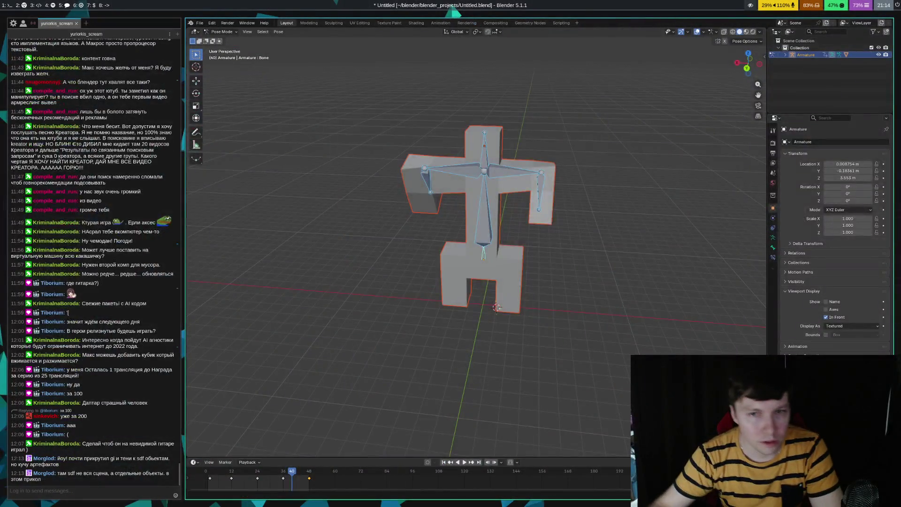
- Start a glTF 2.0 export in glTF Separate (.gltf + .bin) format named cyborg9.gltf
click(202, 23)
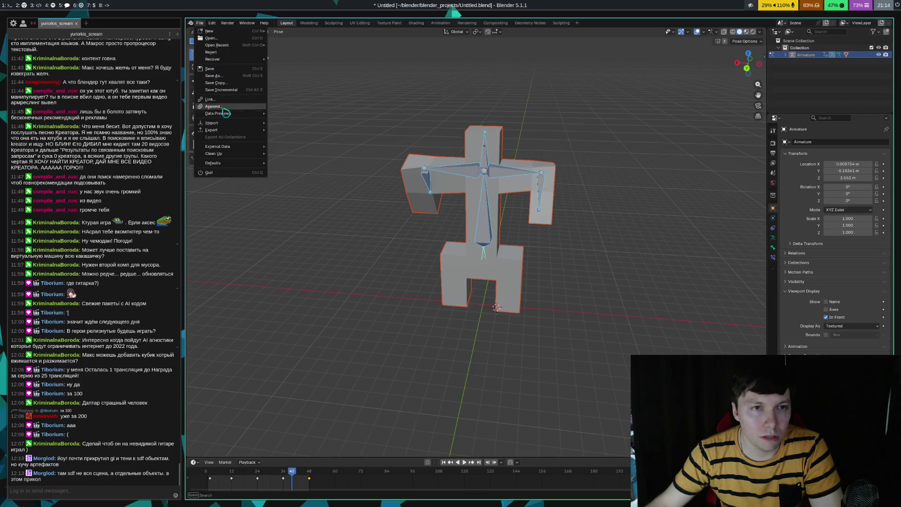
mouse_move(226, 134)
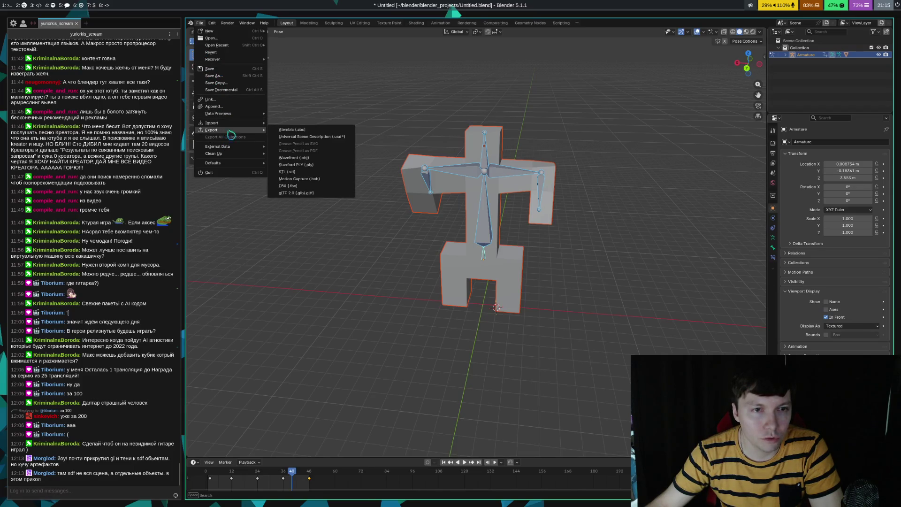
click(320, 193)
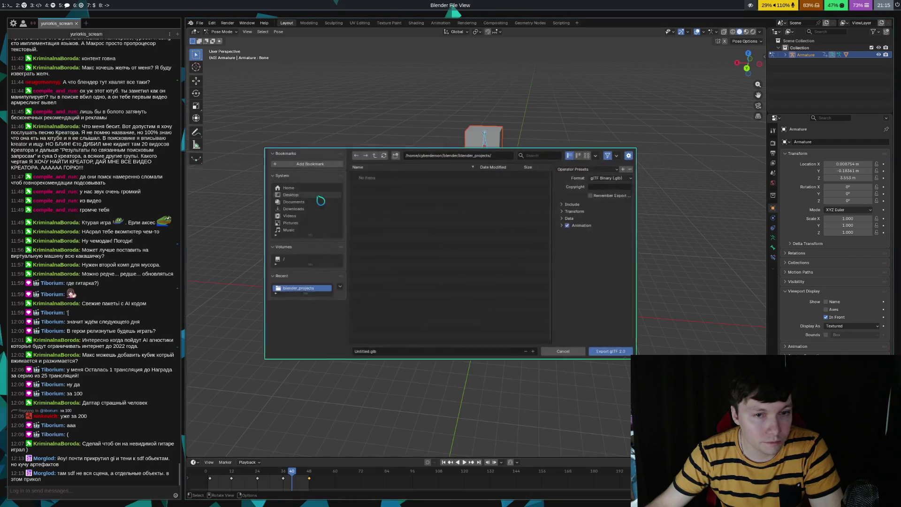
click(609, 178)
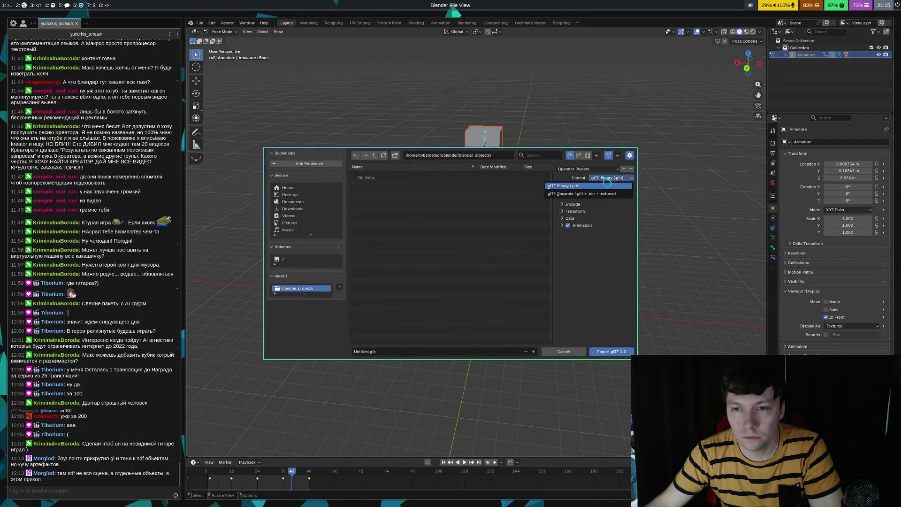
click(592, 194)
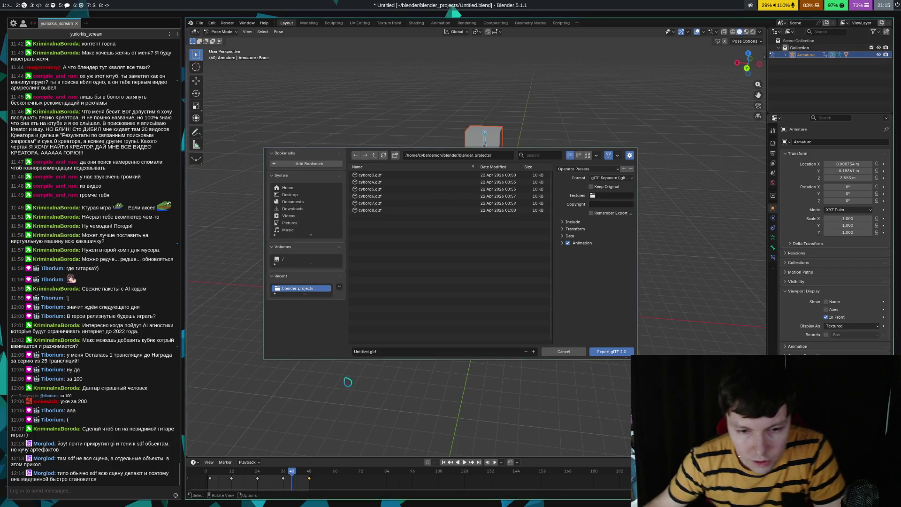
click(366, 352)
key(ctrl+BackSpace)
text(rg9)
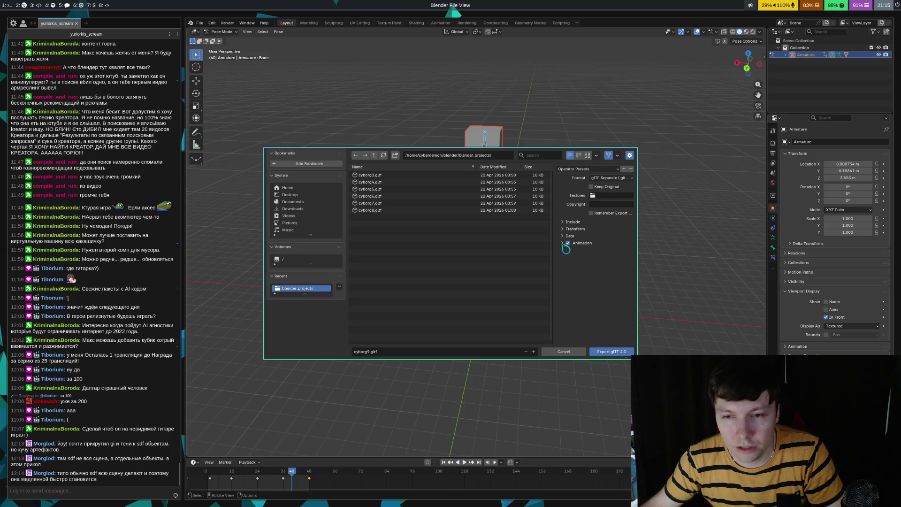
- Review the Animation export options and export the scene to blender_projects
click(564, 244)
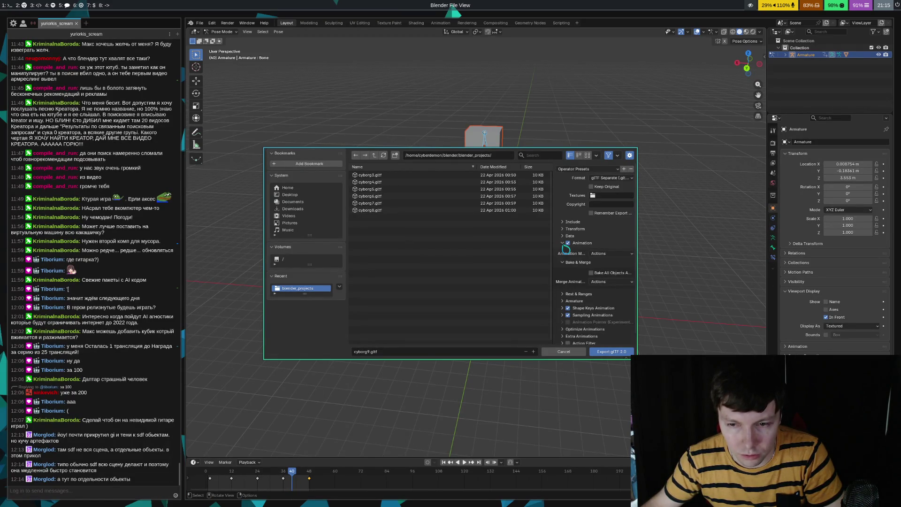
click(563, 243)
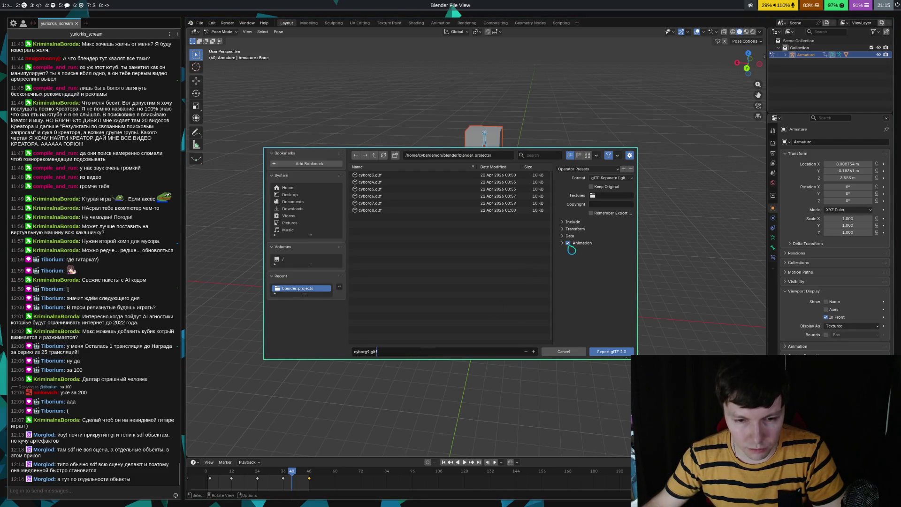
click(583, 243)
scroll(584, 242, down, 1)
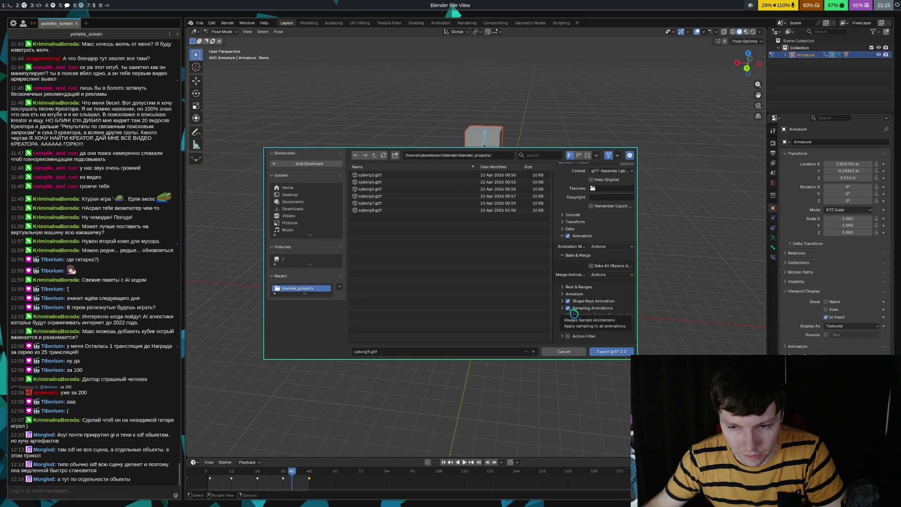
click(567, 238)
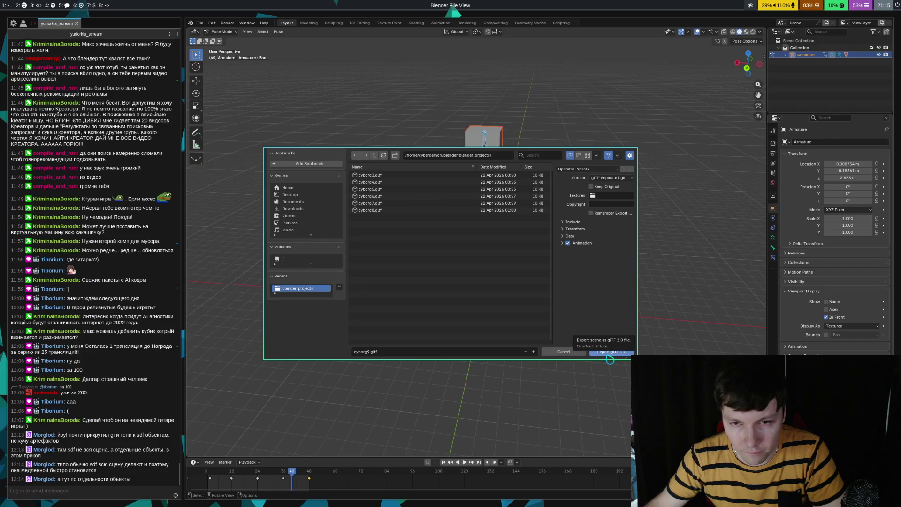
click(610, 355)
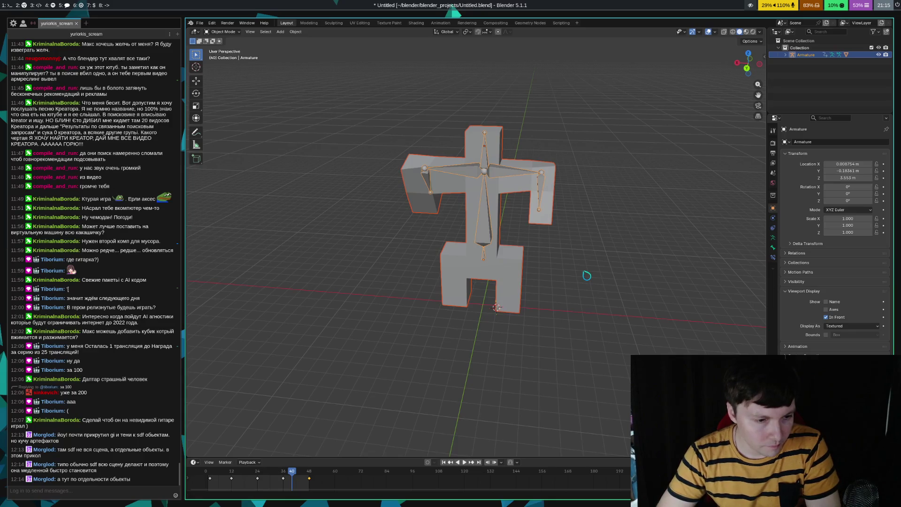
- In a new terminal, go to blender/blender_projects and list its files
key(super+Return)
text(z )
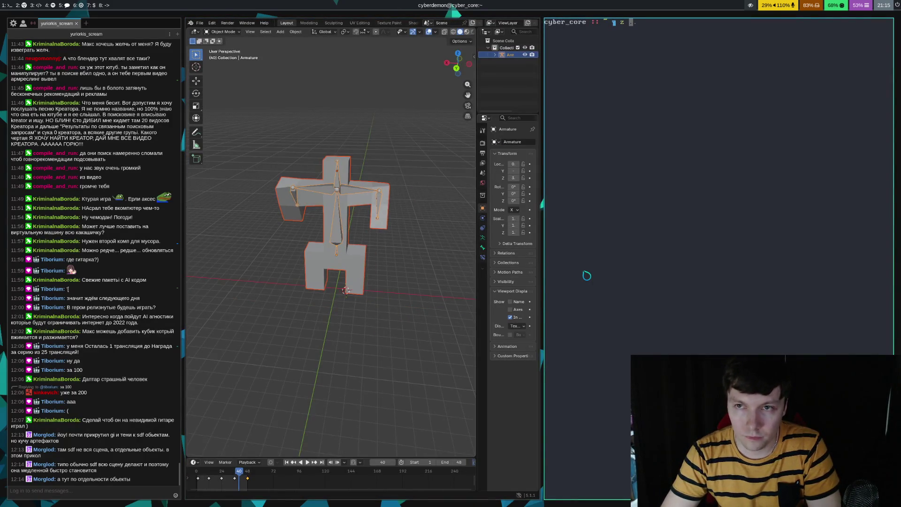
text(blender/blender_projects/)
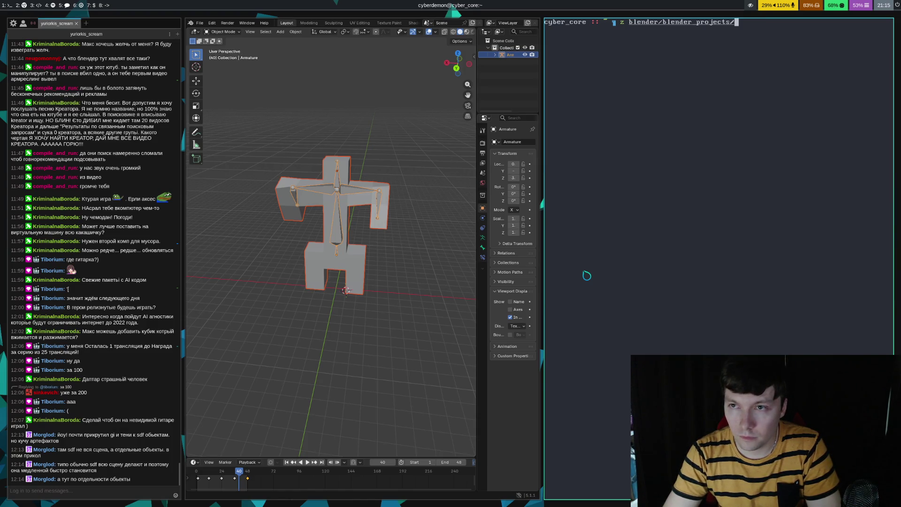
key(Return)
text(ls)
key(Return)
- Copy cyborg9* into ~/cyberdemon_code/GLVMEngine/gltf, then switch to workspace 1
text(cp cyborg9.)
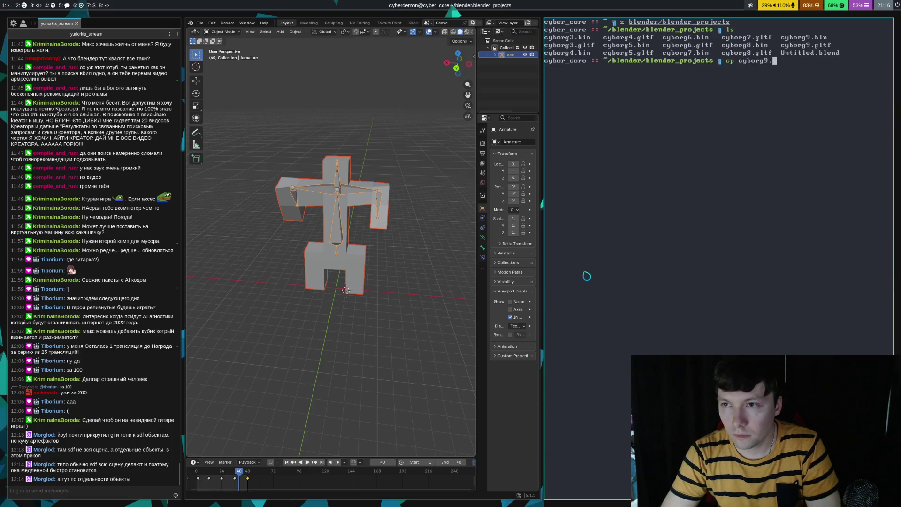
key(BackSpace)
text(* ..)
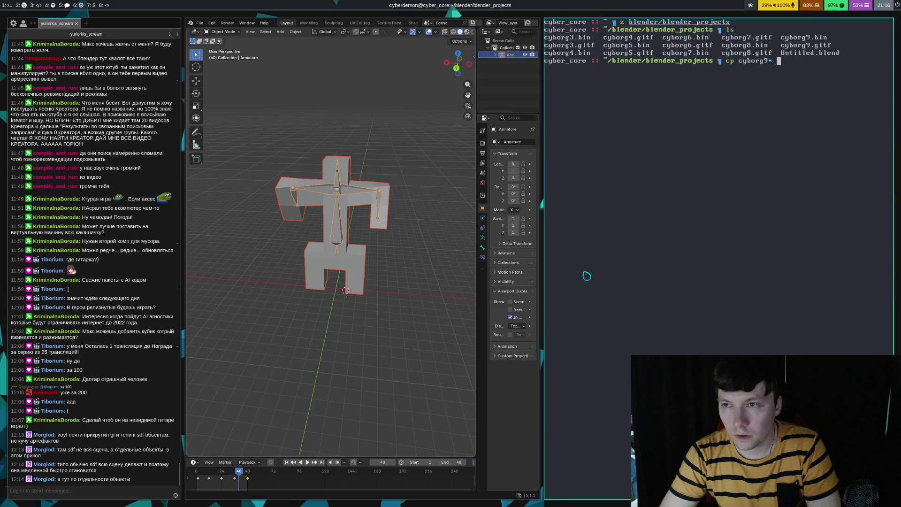
text( ~/)
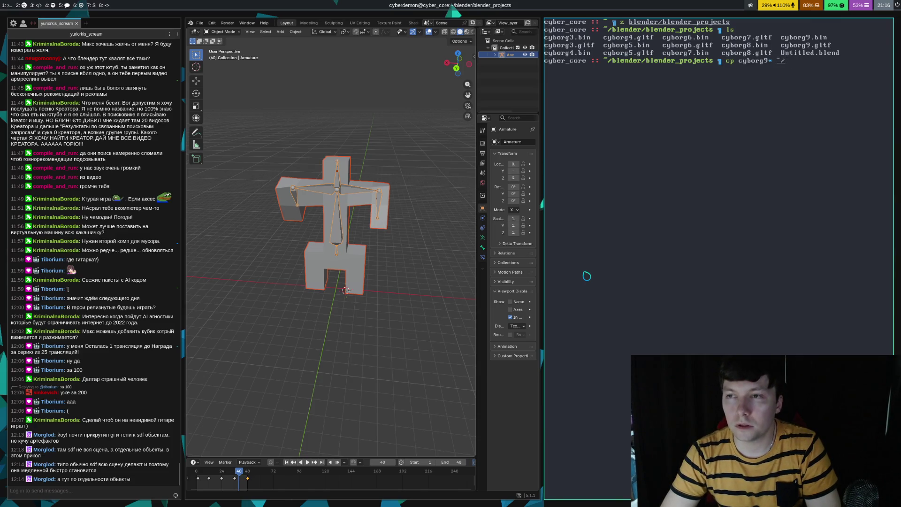
text(vel)
key(BackSpace)
key(BackSpace)
key(BackSpace)
text(cy)
key(Tab)
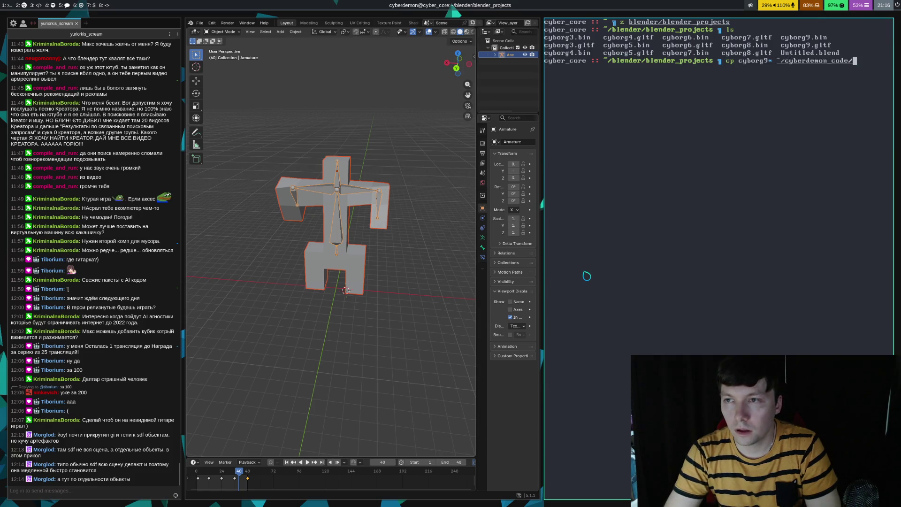
text(G)
key(Tab)
key(Tab)
key(Return)
key(super+shift+1)
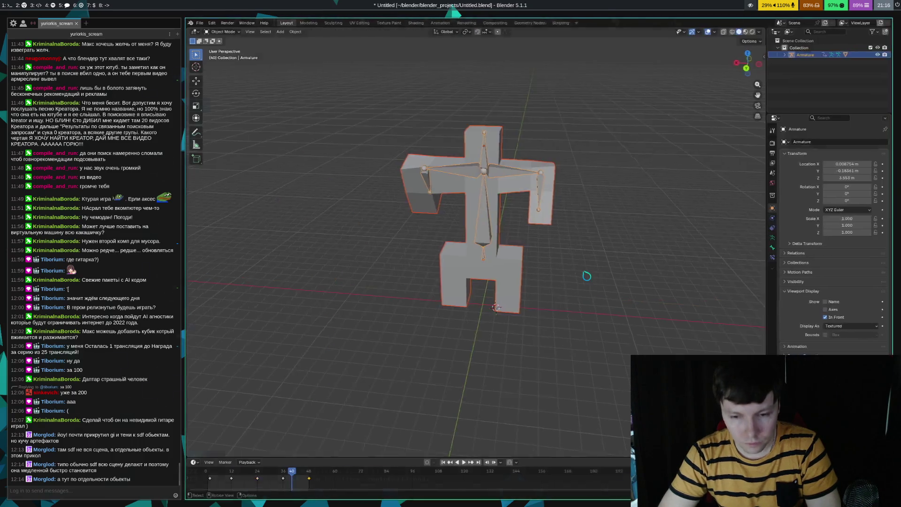
key(super+1)
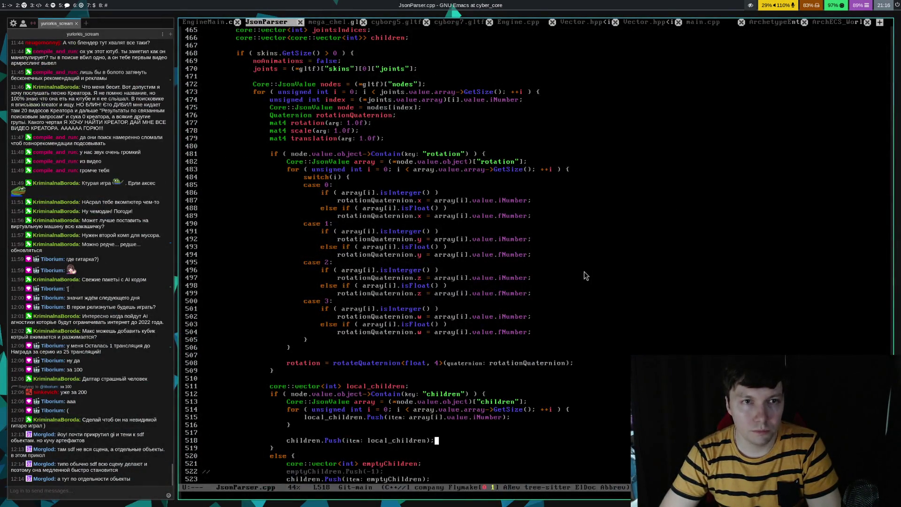
- In EngineMain.cpp, change the cyborg glTF file number on line 89 to the new export
key(ctrl+x)
key(b)
key(Return)
key(alt+v)
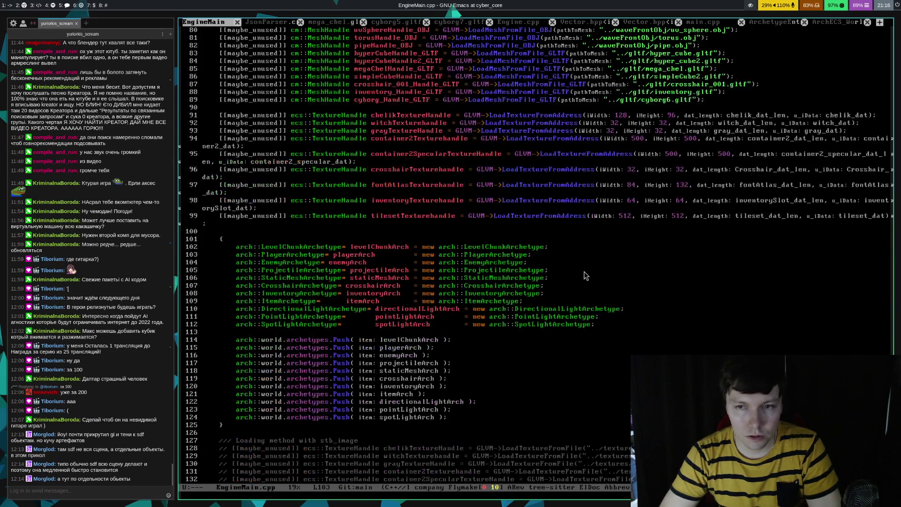
key(ctrl+colon)
key(g)
key(F)
key(alt+f)
key(BackSpace)
text(7)
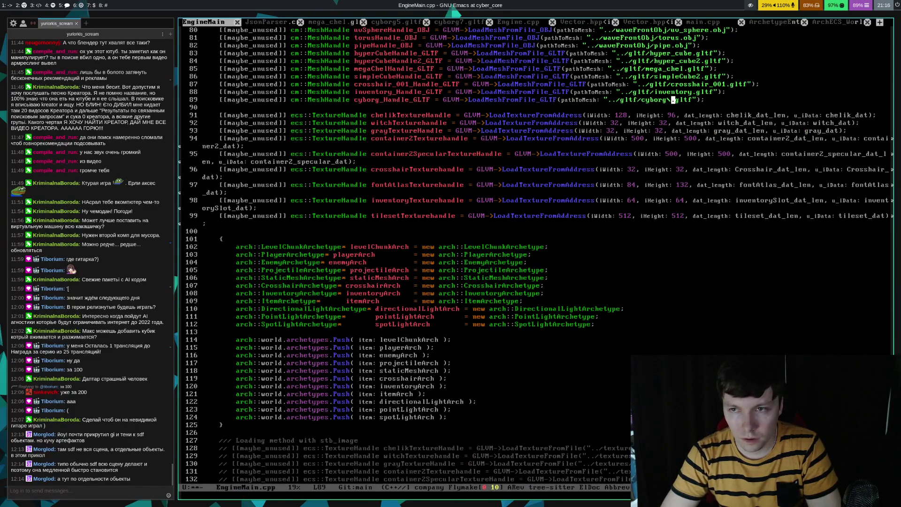
- Compile the engine with F5 and save EngineMain.cpp
key(F5)
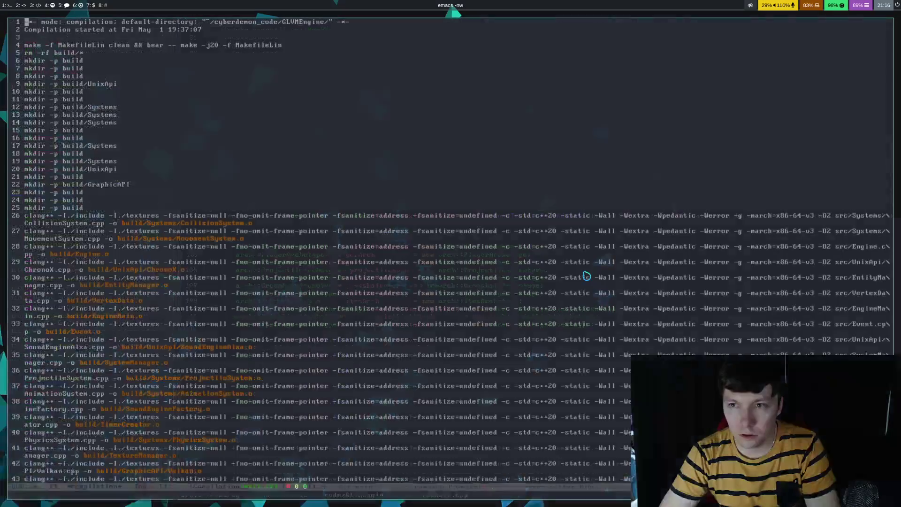
scroll(587, 277, up, 3)
key(ctrl+x)
key(ctrl+s)
- Check the other workspaces, then rerun ./linGame from the game terminal
key(super+5)
key(super+4)
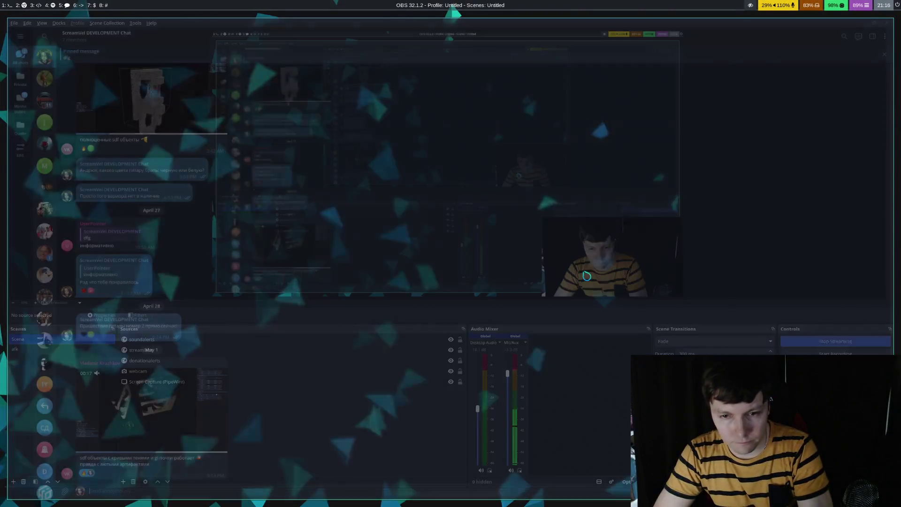
key(super+6)
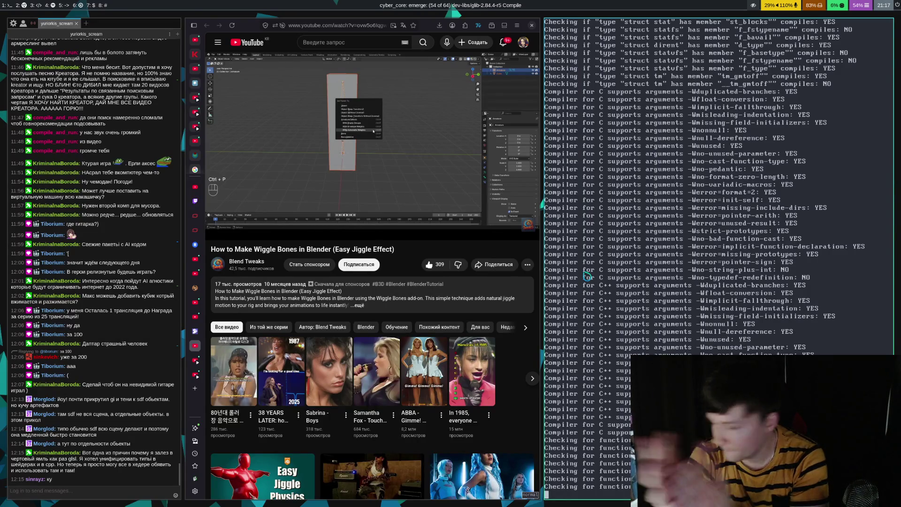
key(super+3)
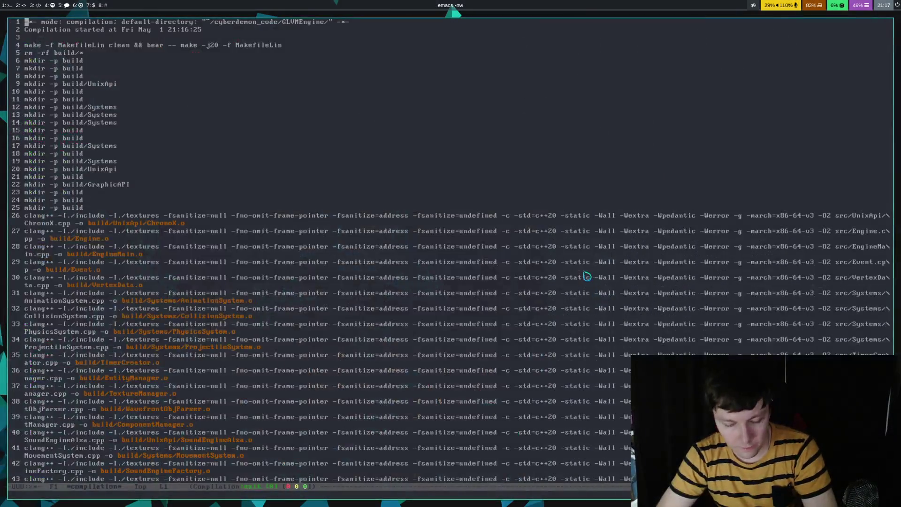
key(super+1)
key(Up)
key(Return)
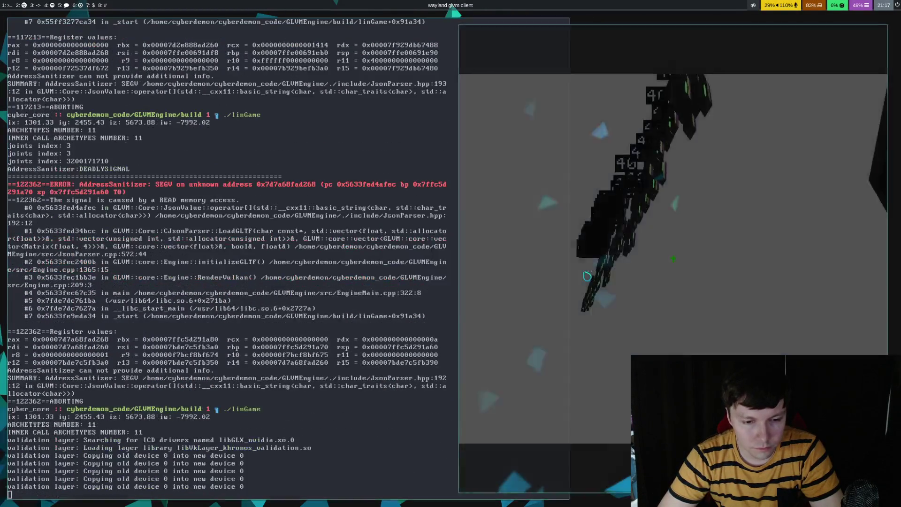
- Fly the camera with W, D and S to view the two imported cyborg figures
key(w)
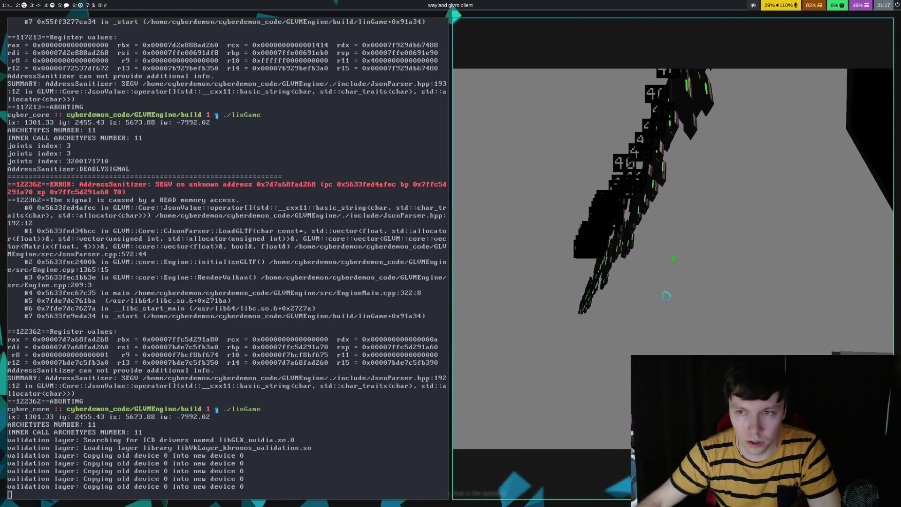
key(d)
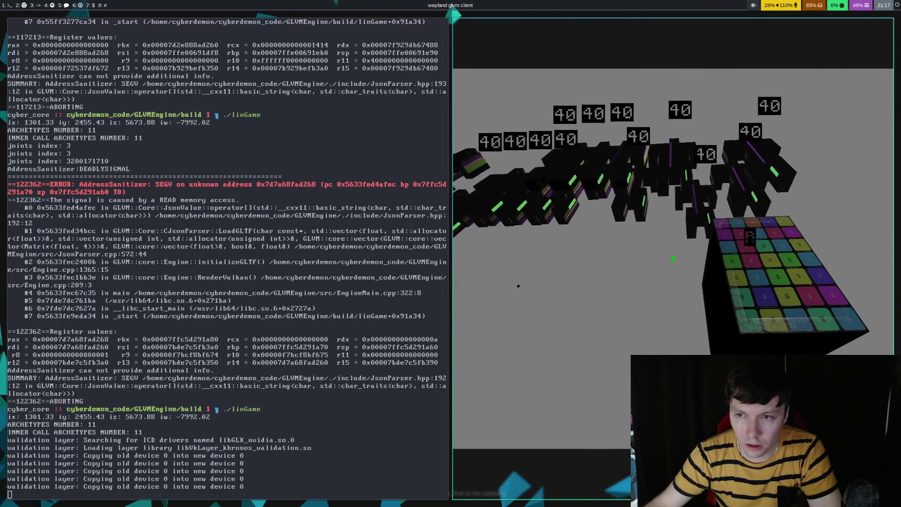
key(w)
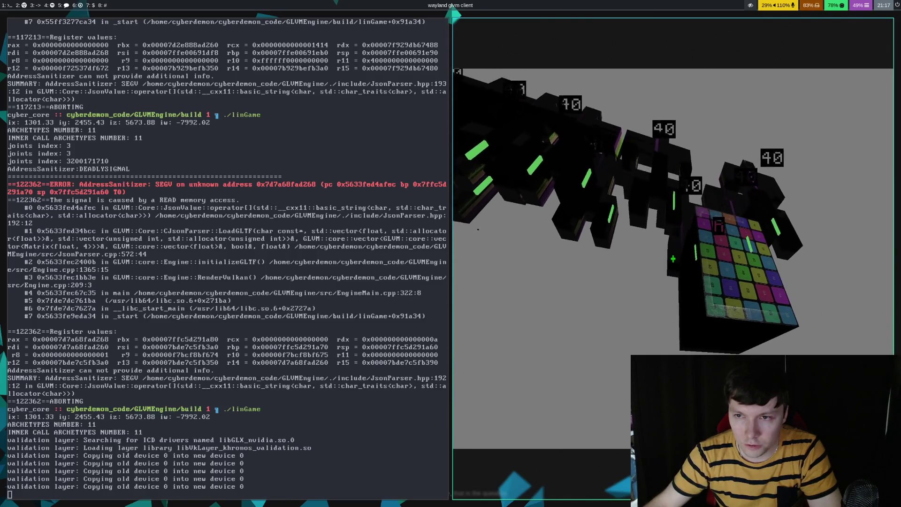
key(s)
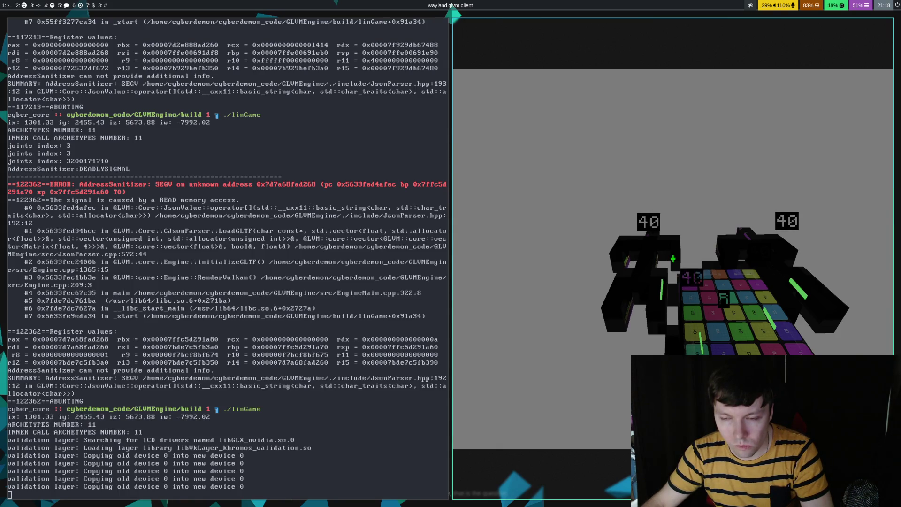
- Quit the game, save EngineMain.cpp in Emacs, and switch back to Blender
key(Escape)
key(super+3)
key(ctrl+x)
key(ctrl+s)
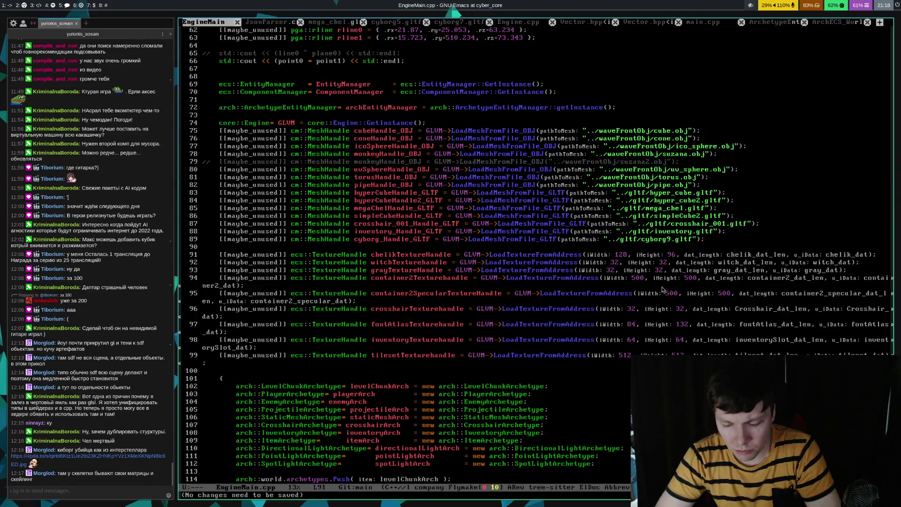
key(alt+Tab)
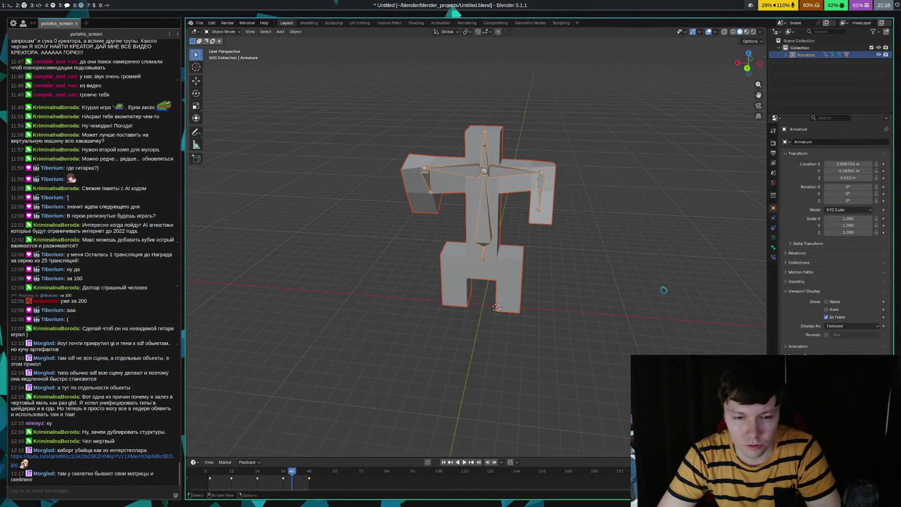
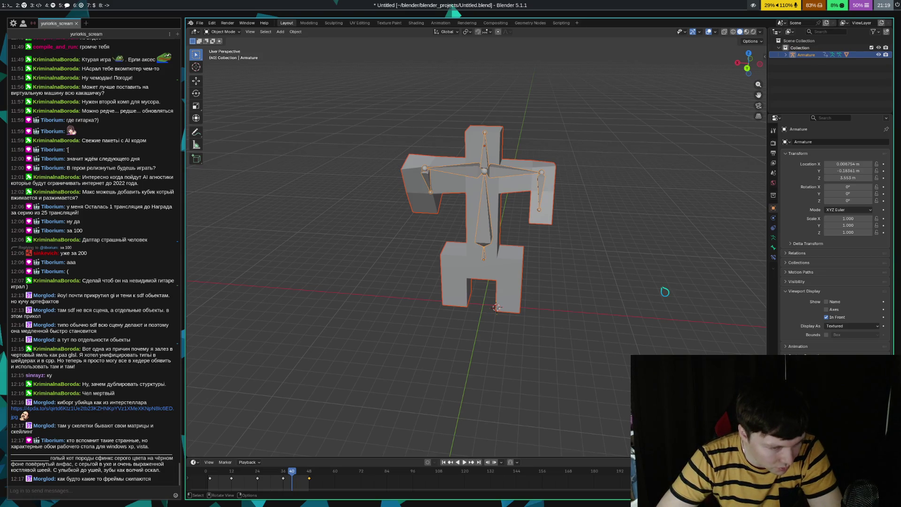
- On the Twitch tab, view the astronaut image linked in chat, then close it and return to Emacs
key(super+5)
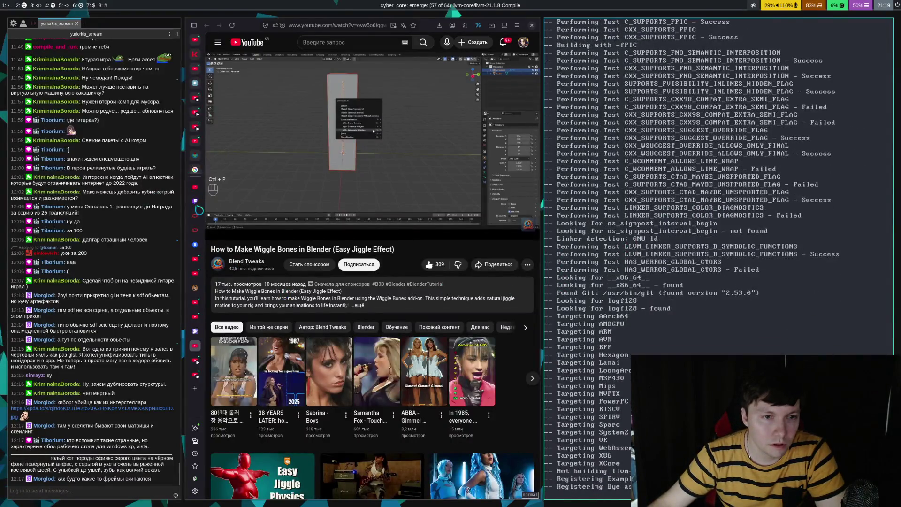
key(ctrl+Tab)
click(491, 338)
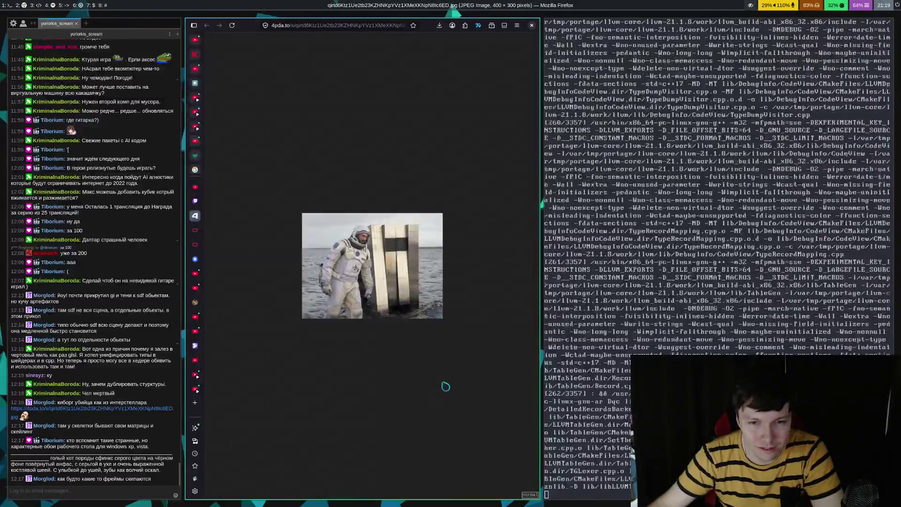
key(ctrl+w)
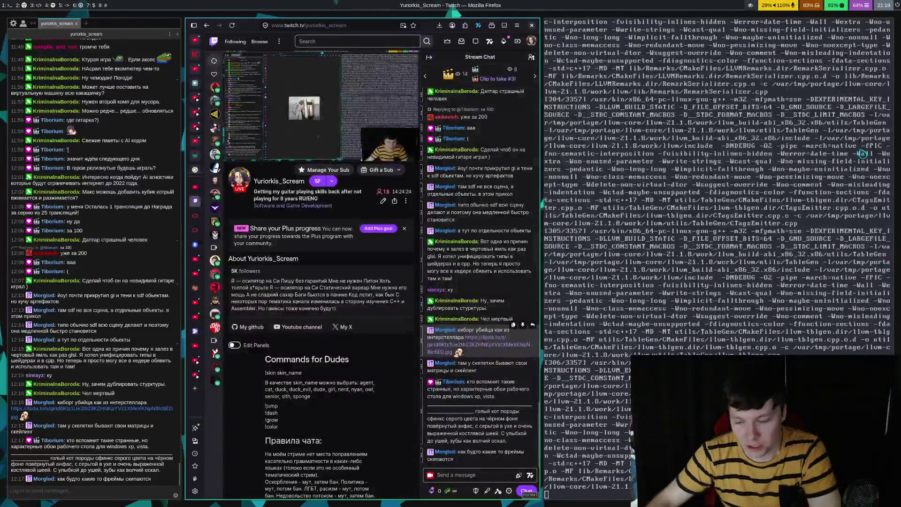
key(super+3)
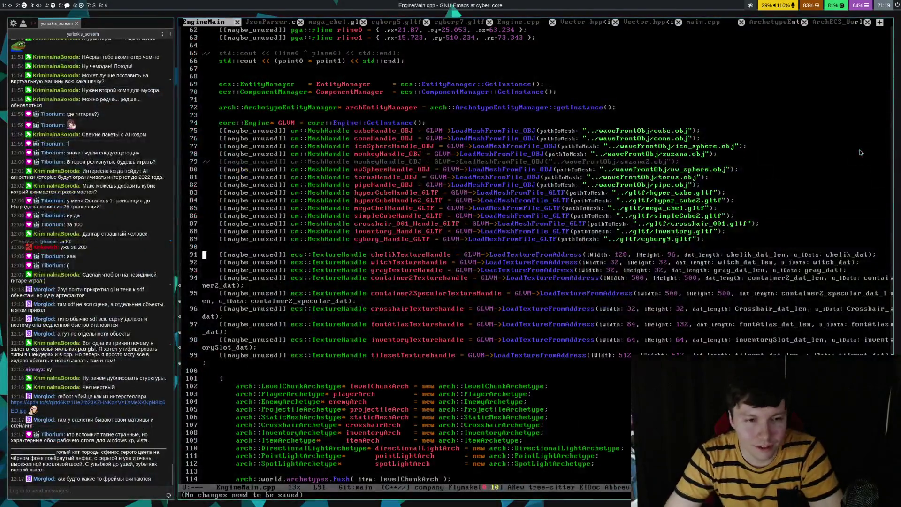
- Move from EngineMain.cpp to the terminal workspace showing the linGame memory-leak report
scroll(861, 154, down, 1)
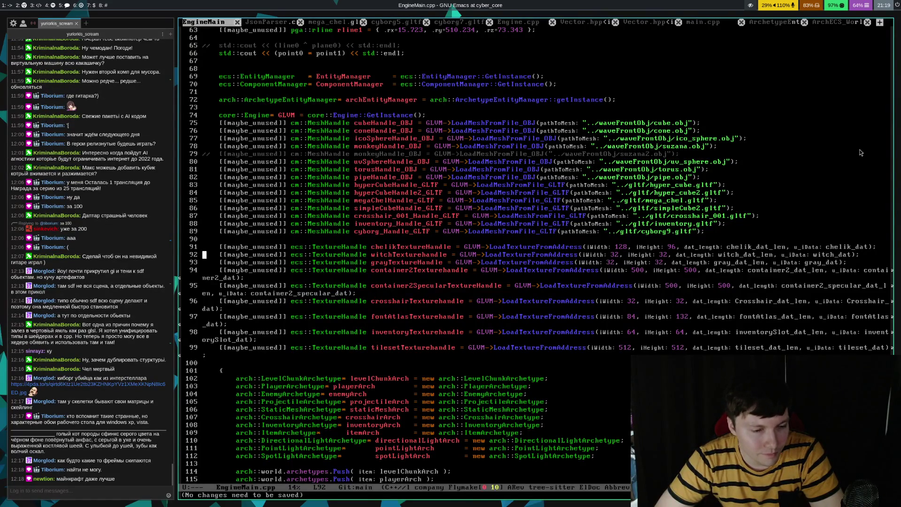
key(super+7)
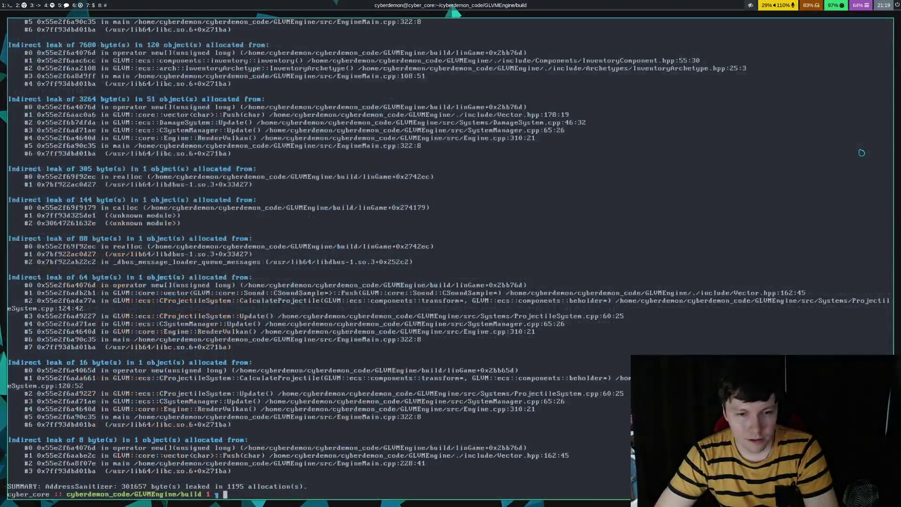
key(super+5)
key(super+7)
key(Up)
key(Return)
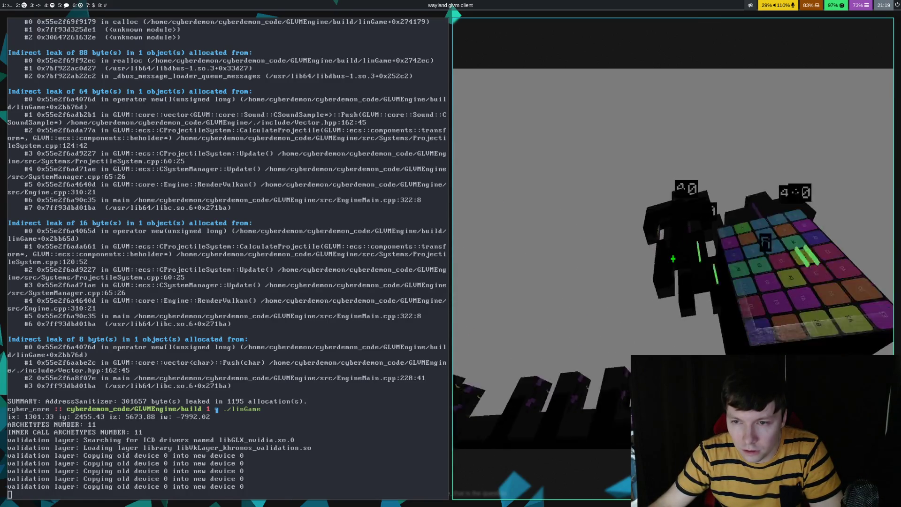
key(Escape)
key(ctrl+p)
key(Return)
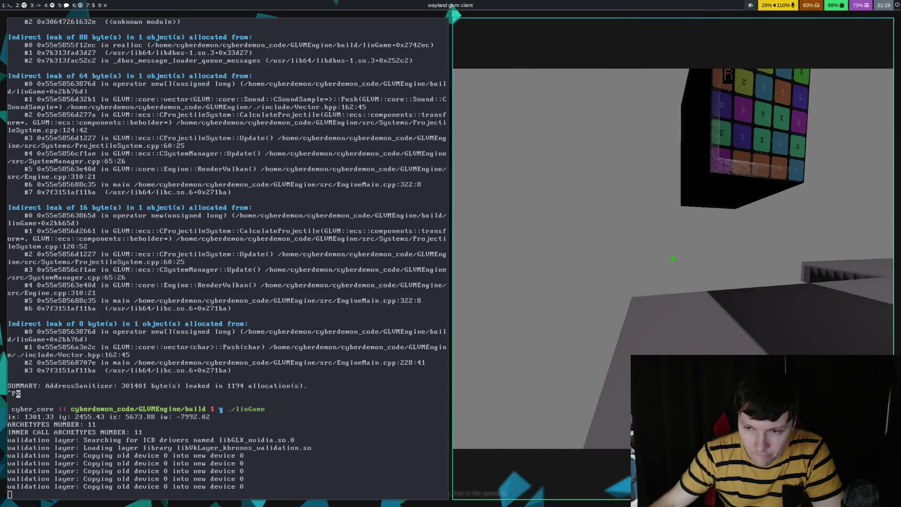
key(Escape)
key(ctrl+p)
key(Return)
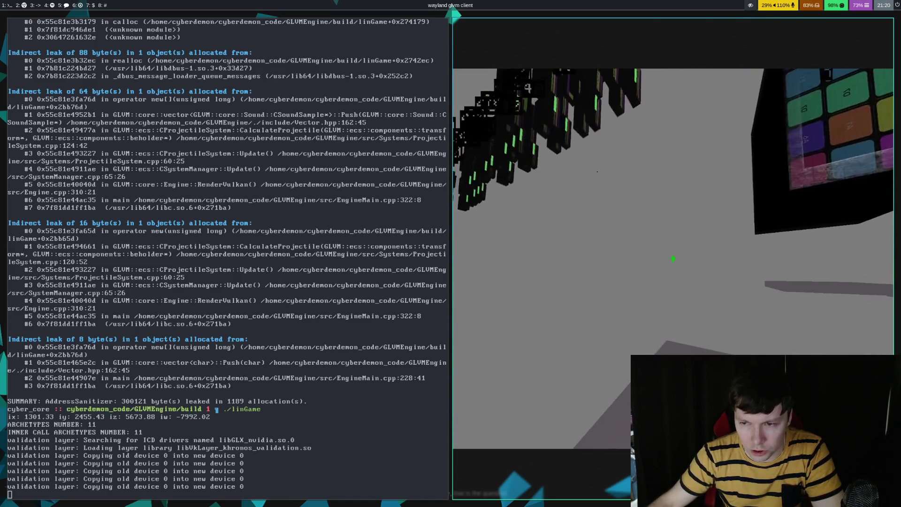
key(Escape)
key(Up)
key(Return)
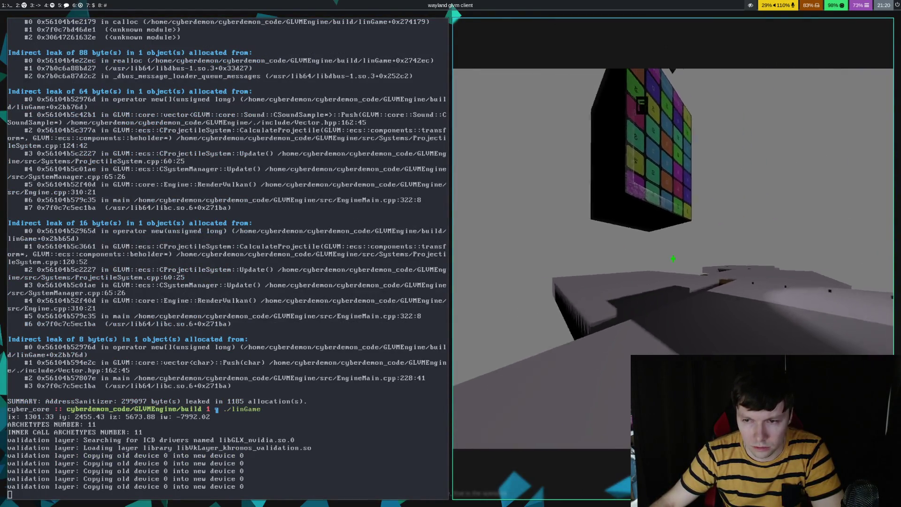
key(Escape)
key(Up)
key(Return)
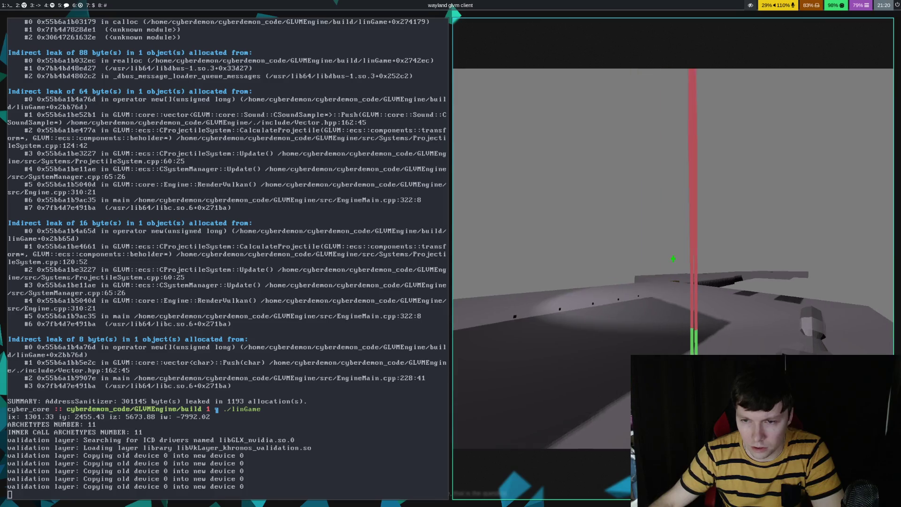
key(Escape)
key(Up)
key(Return)
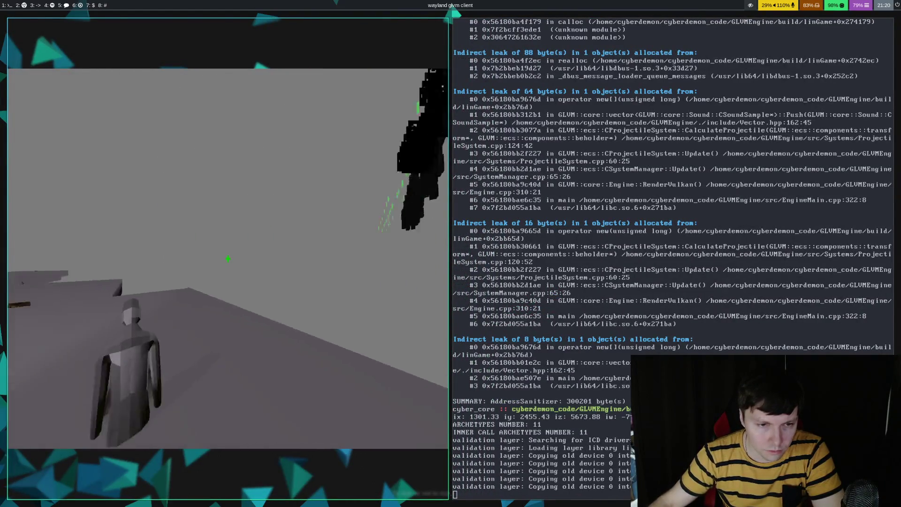
key(Escape)
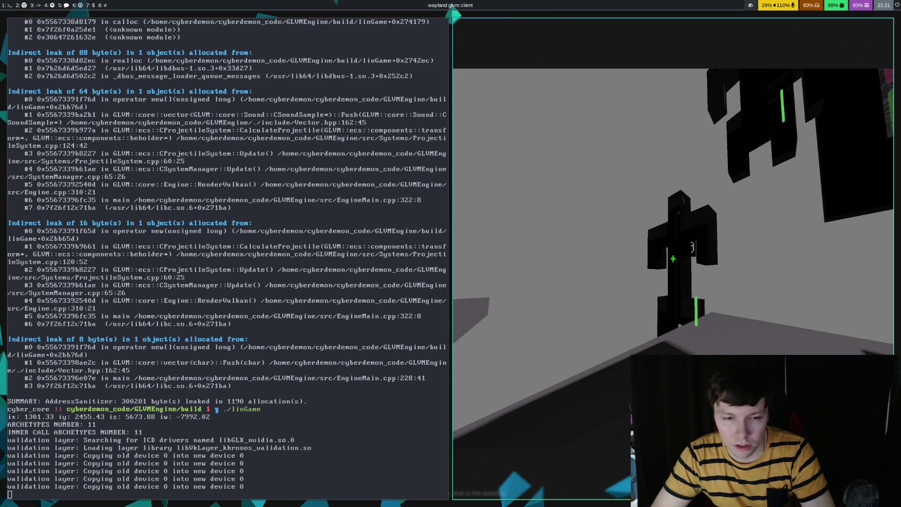
key(Escape)
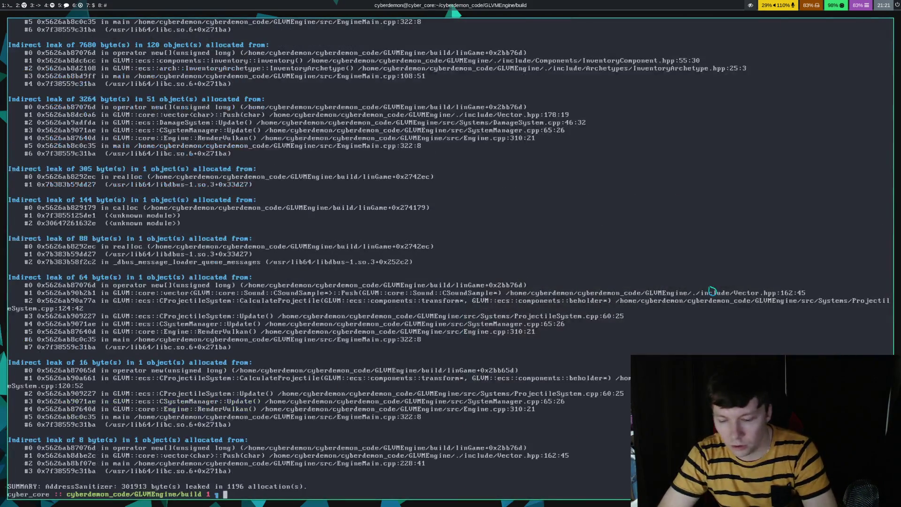
- Save the source file in Emacs and switch the OBS stream to the afk scene
key(super+2)
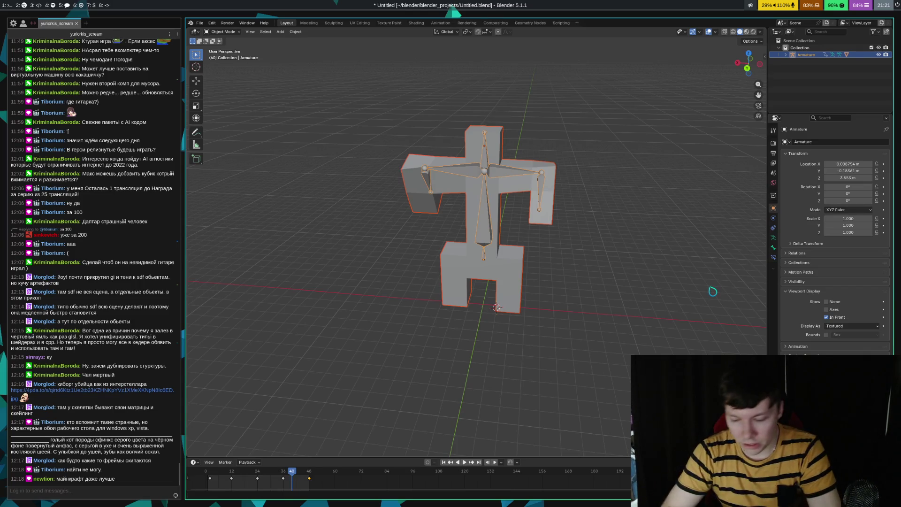
key(super+1)
key(ctrl+x)
key(ctrl+s)
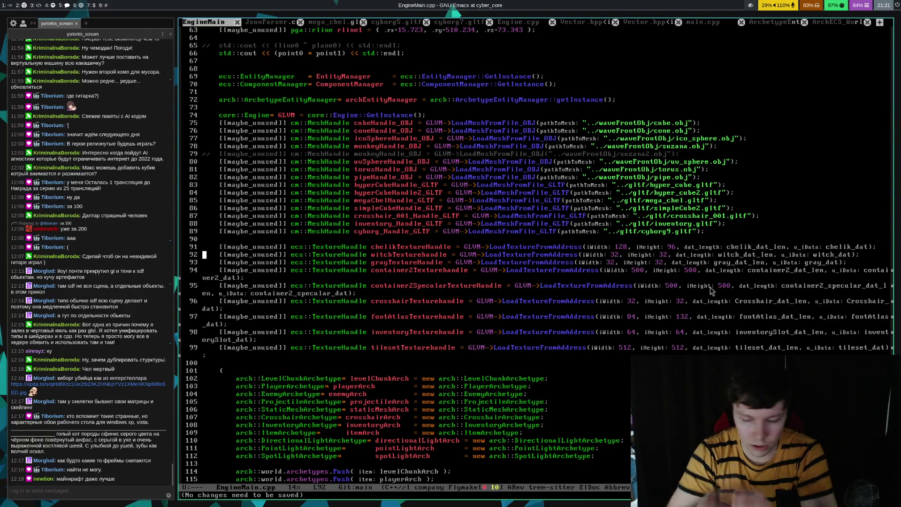
key(super+6)
click(21, 350)
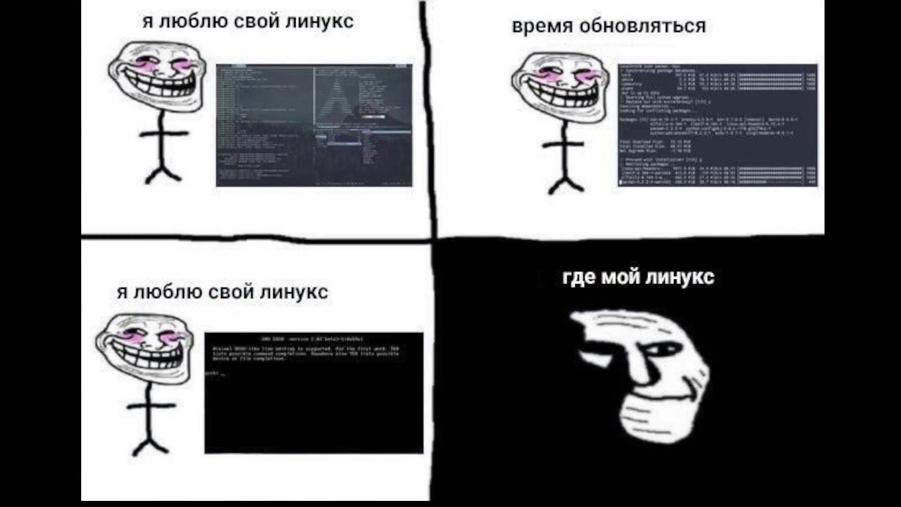